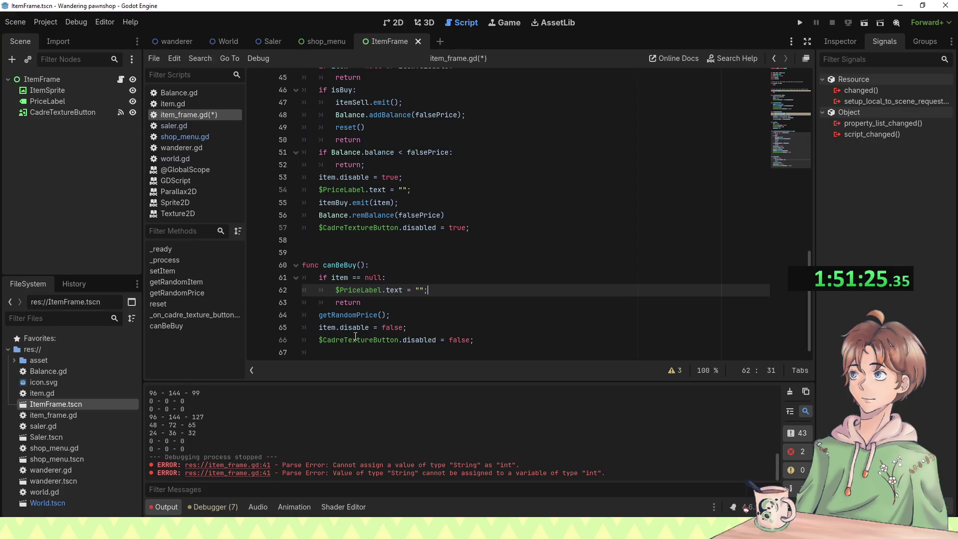
Step: Save and play-test the shop, confirming empty item frames no longer show a 0 price
{"action": "key", "text": "F5"}
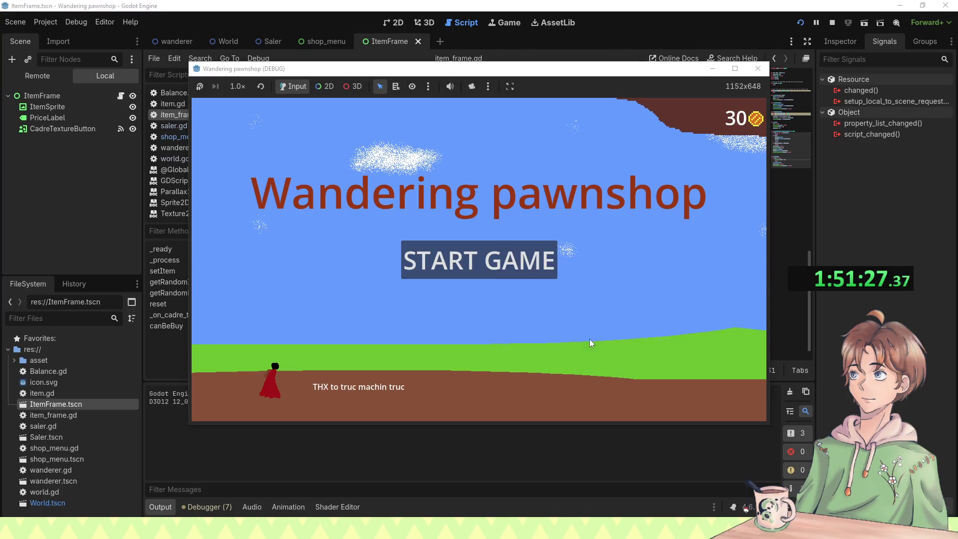
{"action": "left_click", "coordinate": [467, 269]}
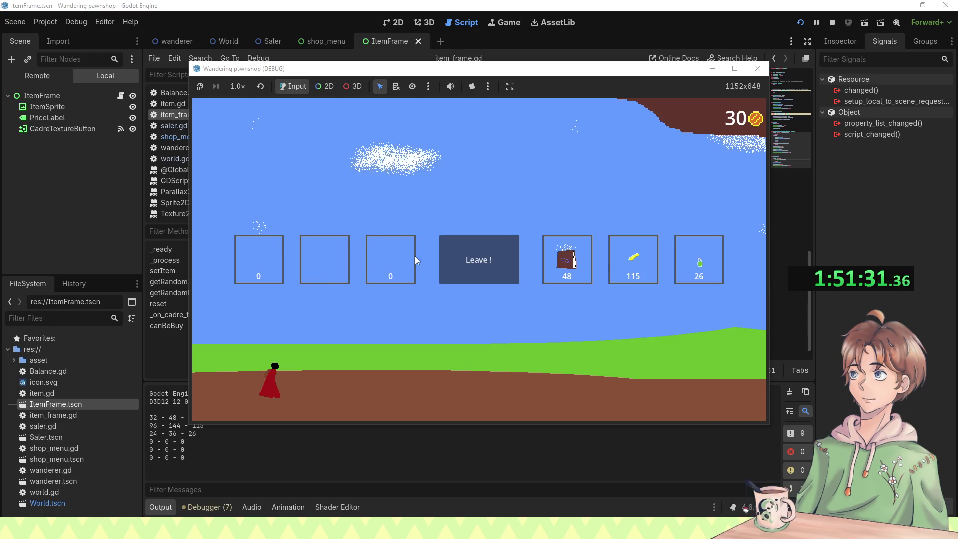
{"action": "left_click", "coordinate": [395, 265]}
{"action": "left_click", "coordinate": [754, 78]}
Step: Review the _ready code and inspect the PriceLabel node's properties
{"action": "scroll", "coordinate": [522, 201], "scroll_direction": "up", "scroll_amount": 5}
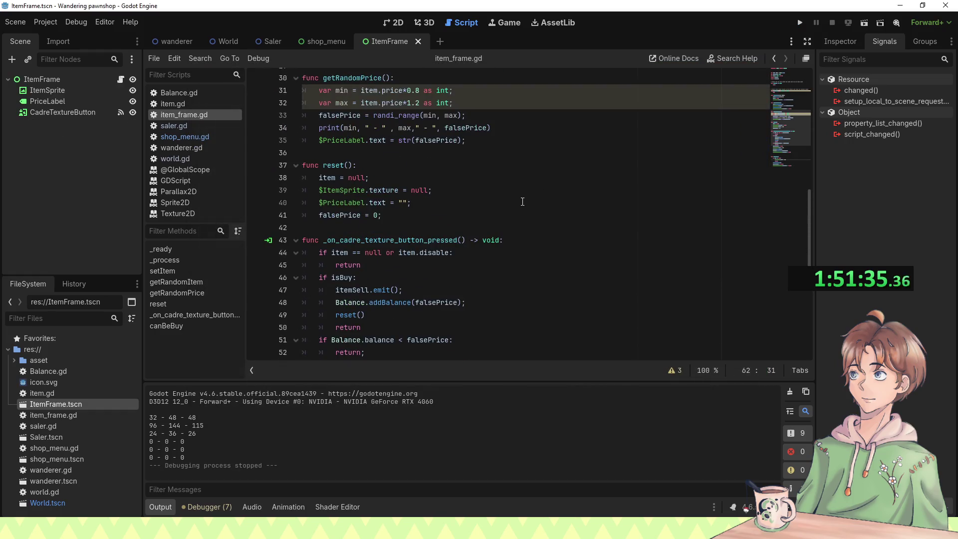
{"action": "scroll", "coordinate": [394, 212], "scroll_direction": "up", "scroll_amount": 7}
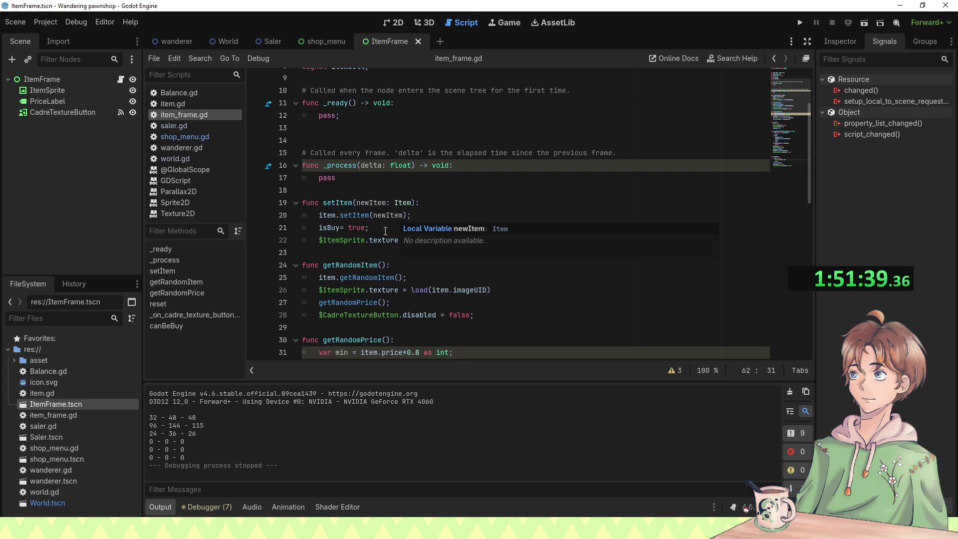
{"action": "scroll", "coordinate": [385, 230], "scroll_direction": "up", "scroll_amount": 1}
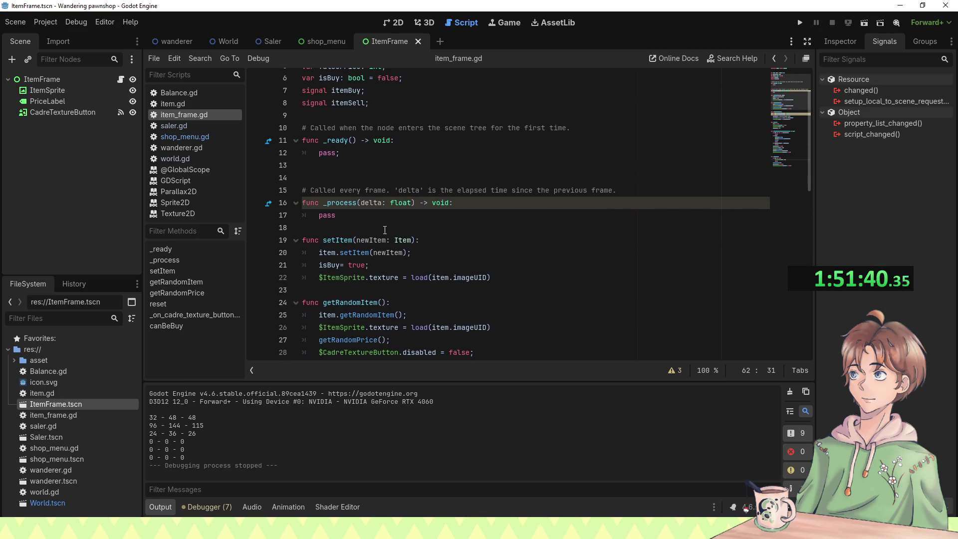
{"action": "left_click", "coordinate": [364, 153]}
{"action": "left_click", "coordinate": [57, 102]}
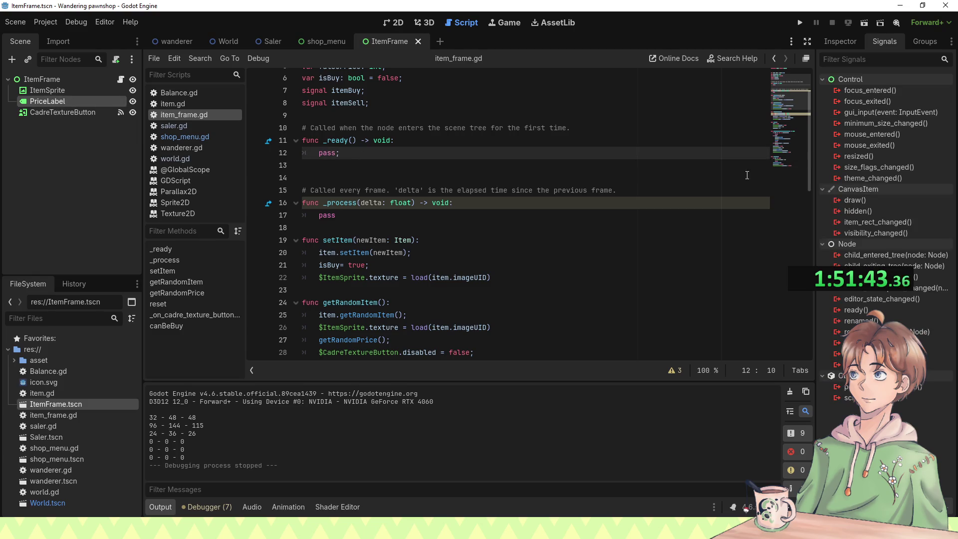
{"action": "left_click", "coordinate": [848, 43]}
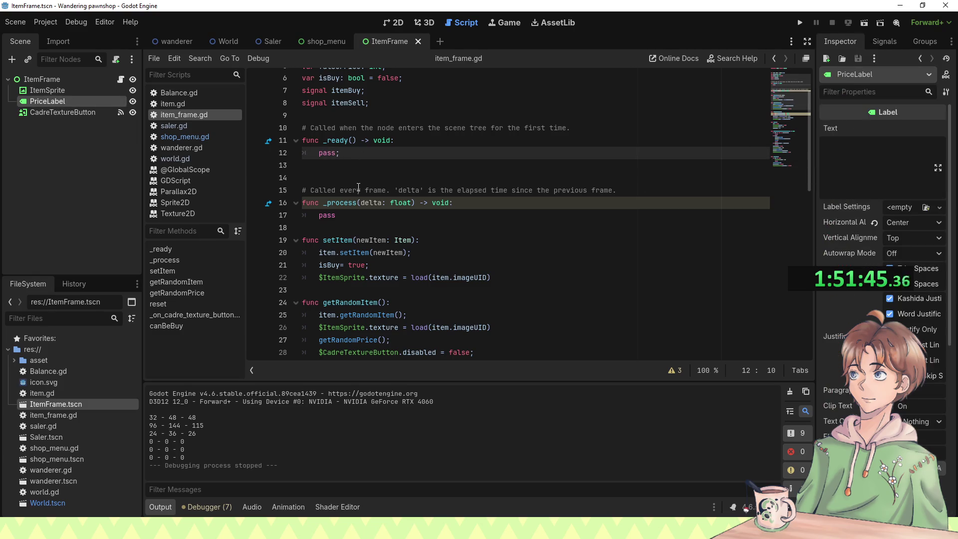
{"action": "scroll", "coordinate": [368, 180], "scroll_direction": "down", "scroll_amount": 13}
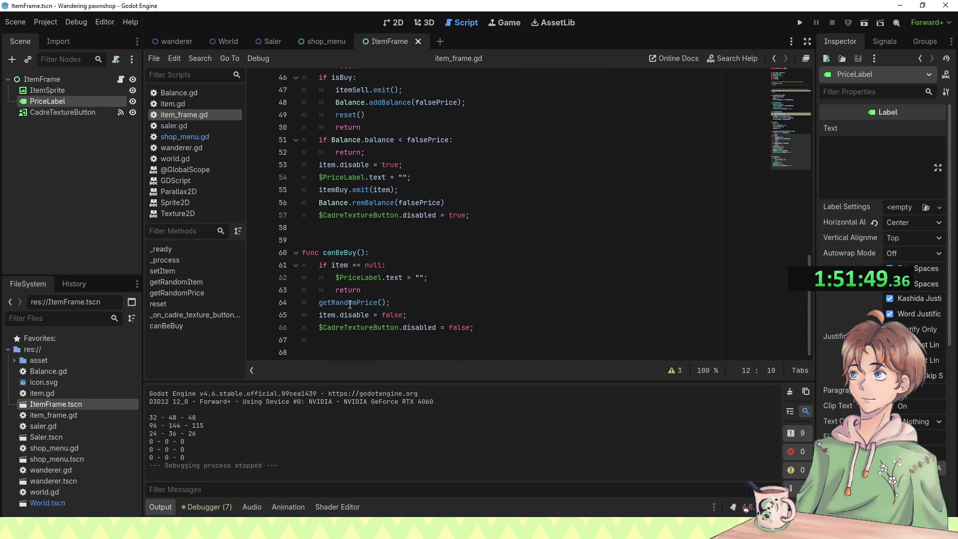
Step: Comment out the getRandomPrice() call on line 64 and run the game
{"action": "mouse_move", "coordinate": [350, 304]}
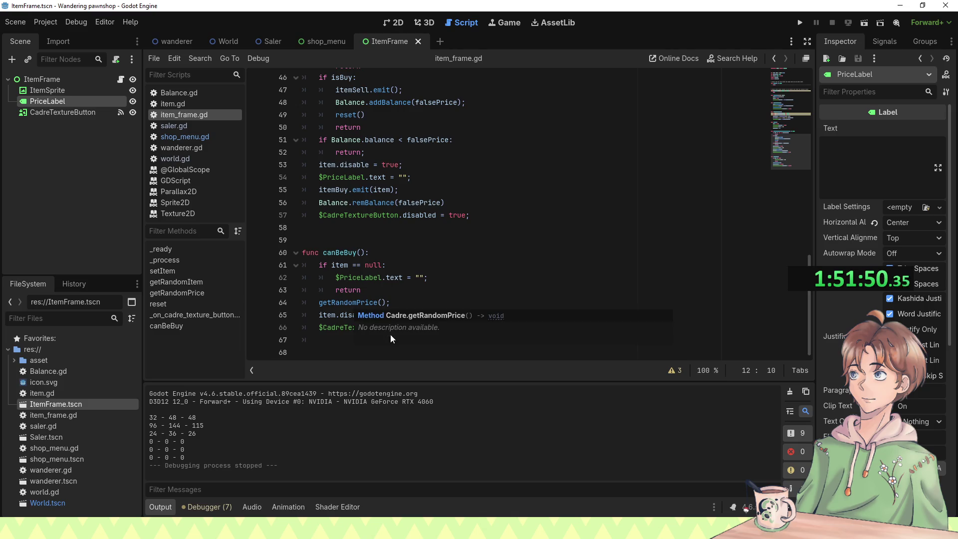
{"action": "left_click", "coordinate": [375, 294]}
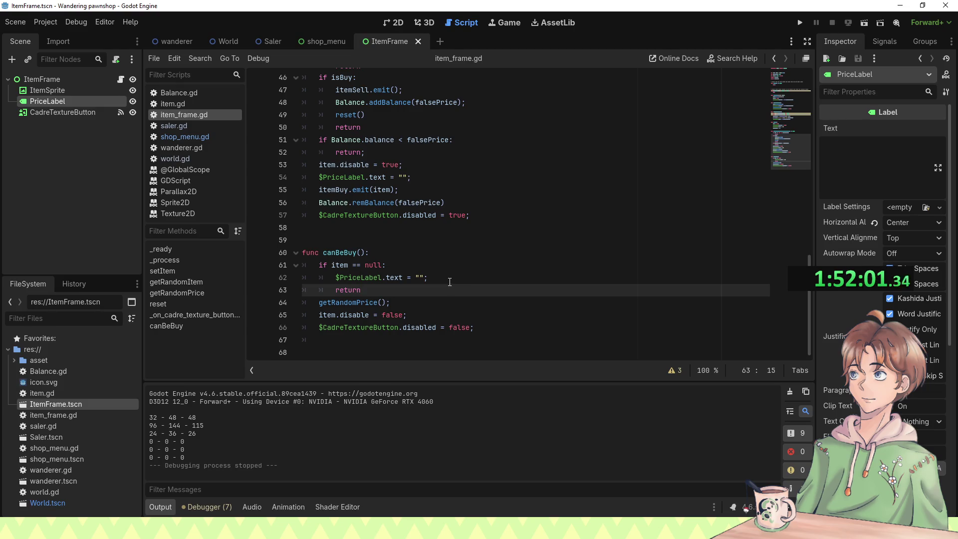
{"action": "left_click_drag", "start_coordinate": [449, 282], "coordinate": [336, 279]}
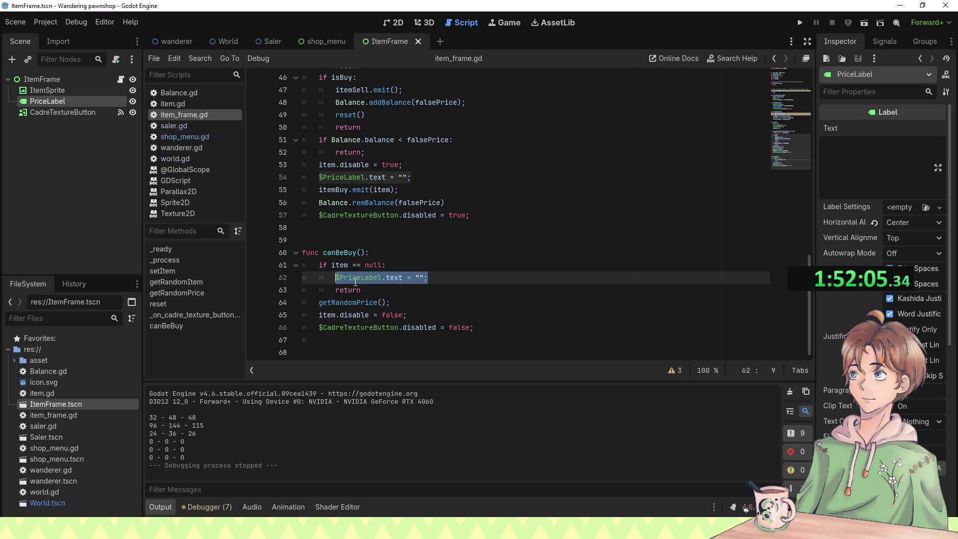
{"action": "scroll", "coordinate": [331, 301], "scroll_direction": "up", "scroll_amount": 5}
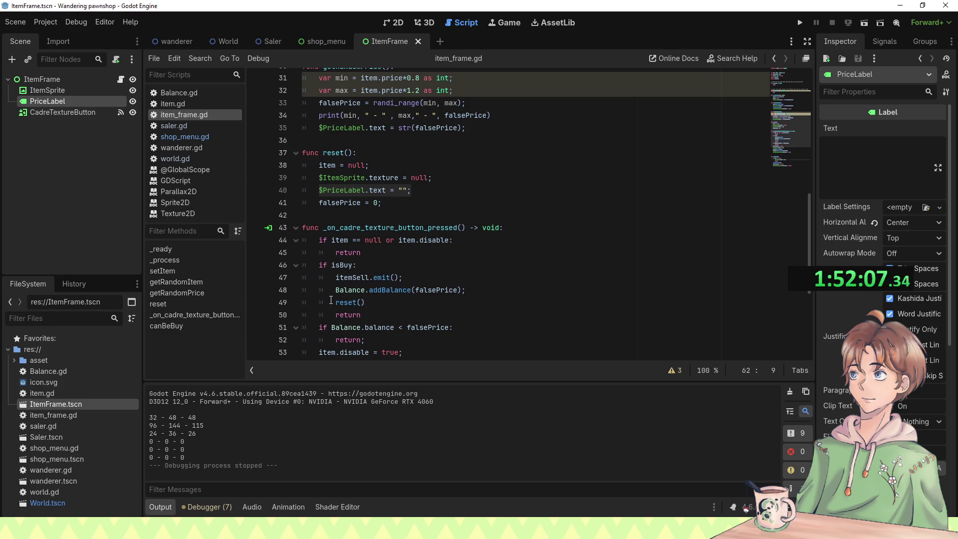
{"action": "scroll", "coordinate": [331, 302], "scroll_direction": "down", "scroll_amount": 5}
{"action": "left_click", "coordinate": [315, 305]}
{"action": "type", "text": "#getRandomPrice();"}
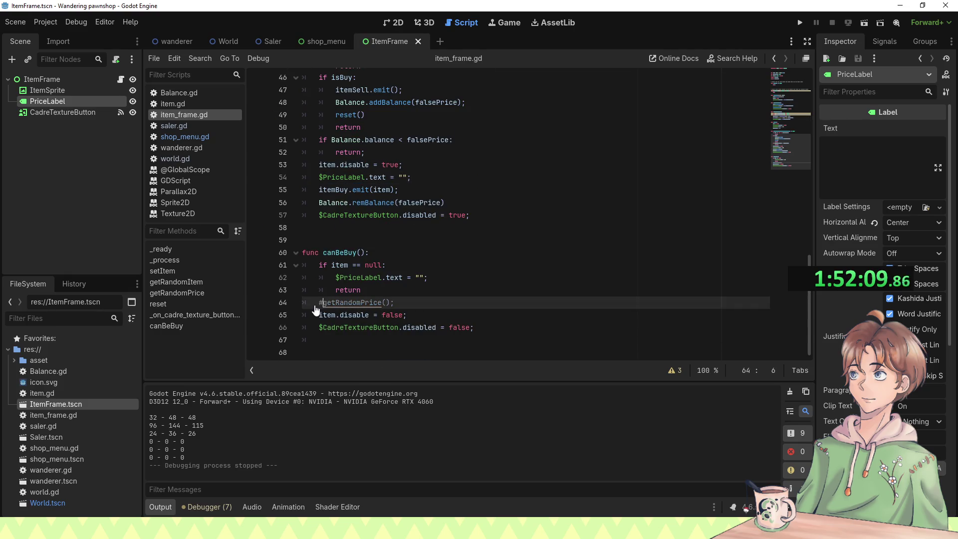
{"action": "key", "text": "F5"}
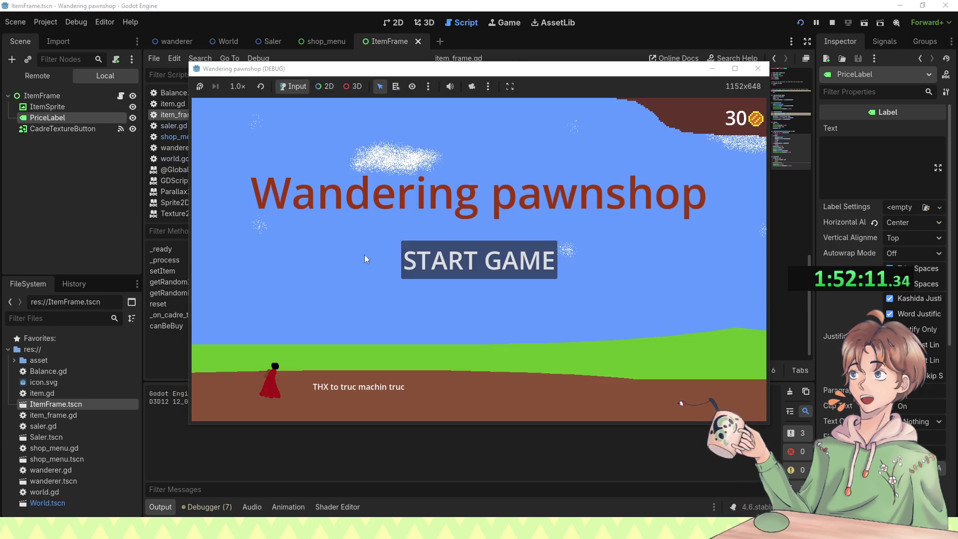
Step: Start the game, stop it, and select null in line 61's null check
{"action": "left_click", "coordinate": [510, 241]}
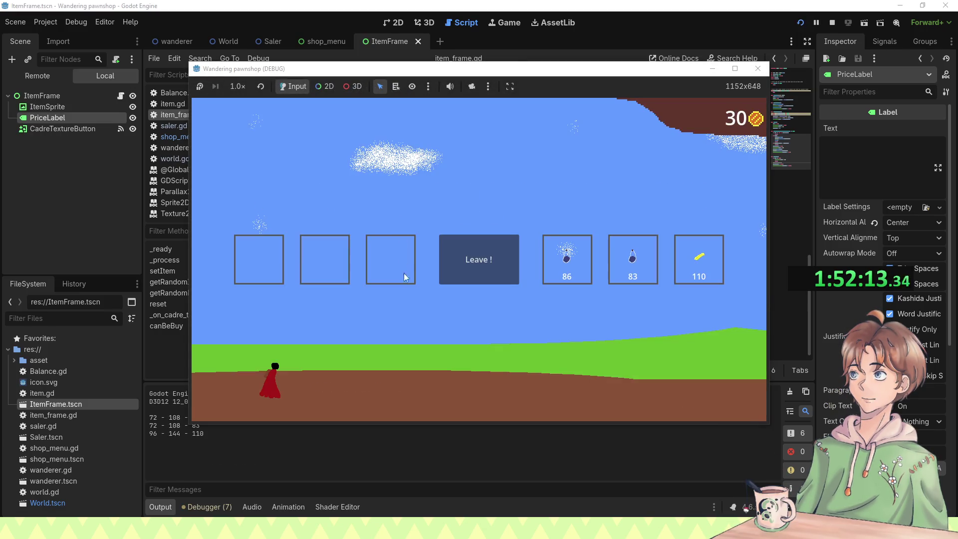
{"action": "left_click", "coordinate": [758, 68]}
{"action": "double_click", "coordinate": [358, 291]}
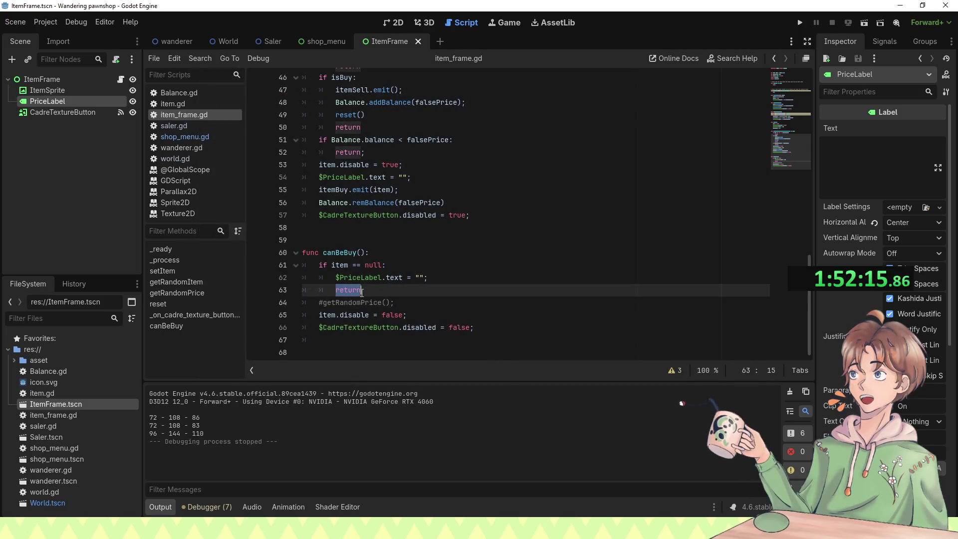
{"action": "left_click", "coordinate": [369, 266]}
{"action": "double_click", "coordinate": [371, 266]}
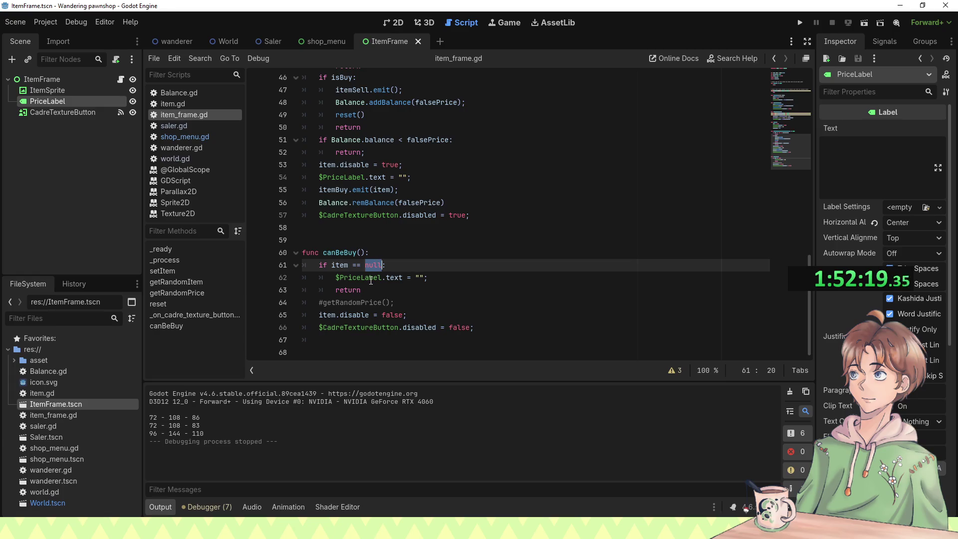
{"action": "scroll", "coordinate": [370, 278], "scroll_direction": "up", "scroll_amount": 15}
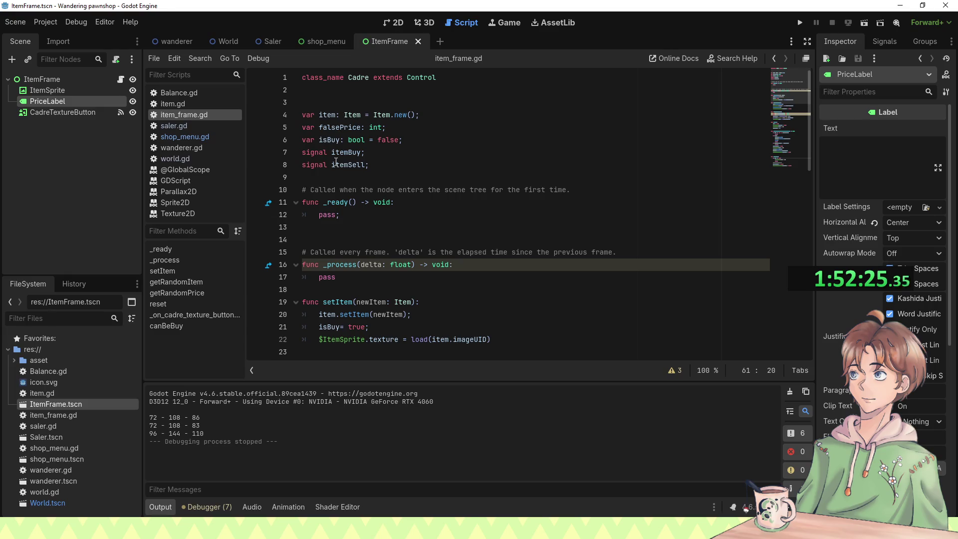
{"action": "scroll", "coordinate": [340, 144], "scroll_direction": "down", "scroll_amount": 15}
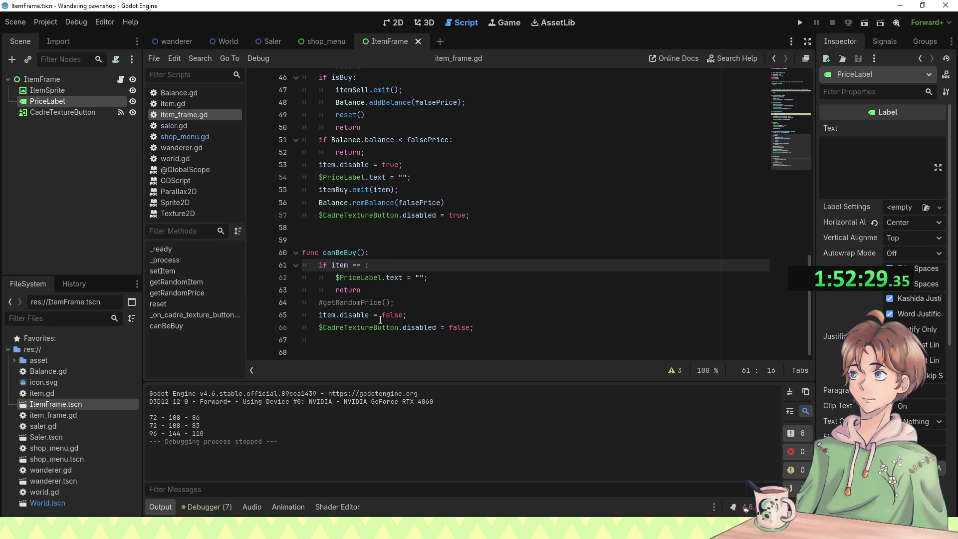
Step: Change line 61 to 'if item.name == null:', save, and run the game
{"action": "type", "text": "i"}
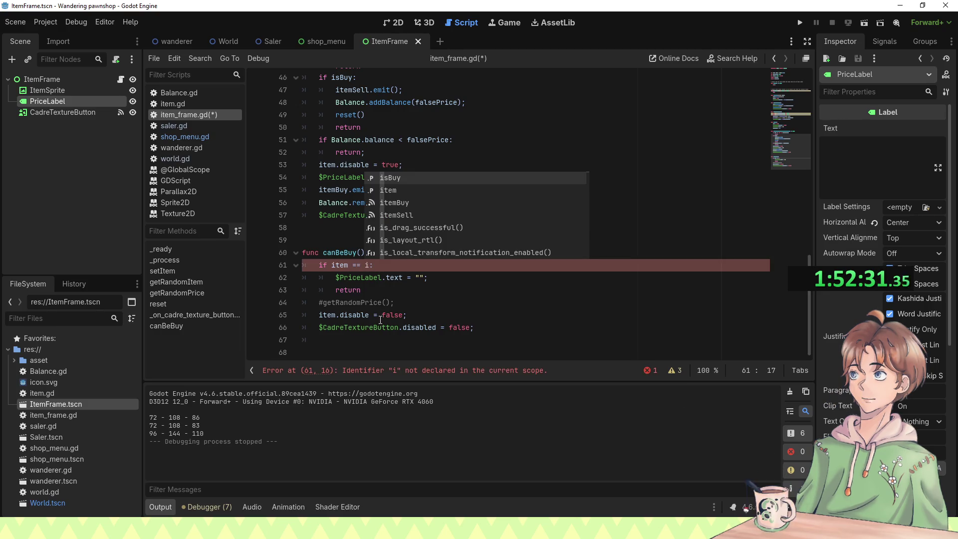
{"action": "type", "text": "tem."}
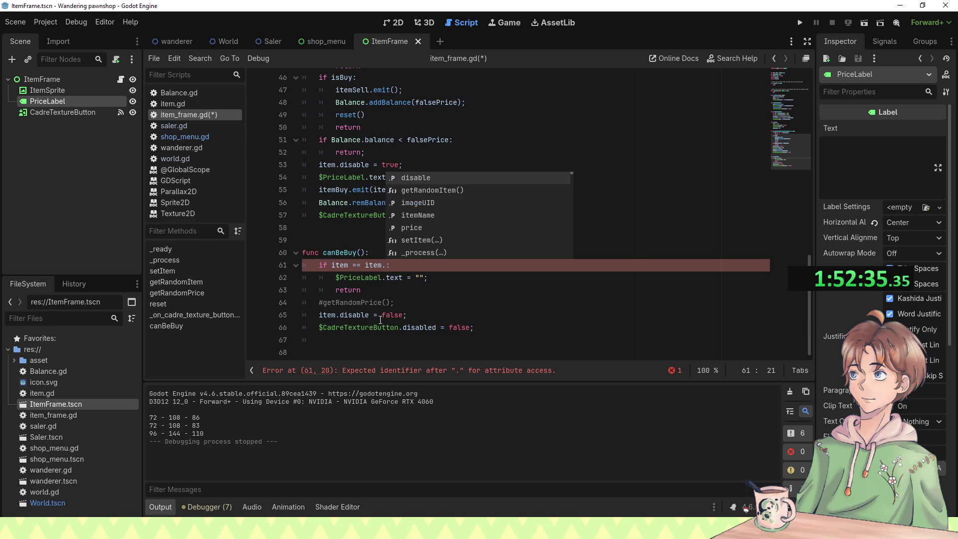
{"action": "key", "text": "BackSpace"}
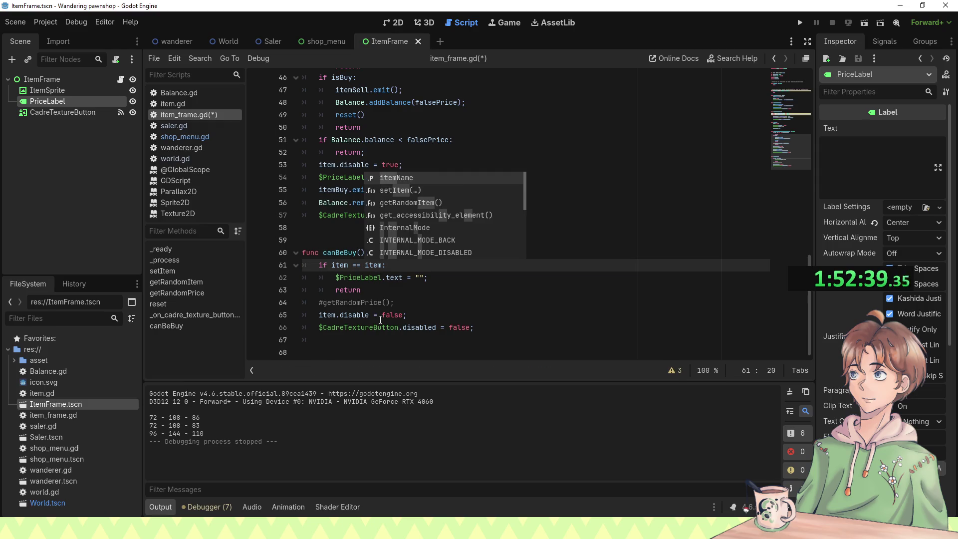
{"action": "type", "text": ".p"}
{"action": "key", "text": "BackSpace"}
{"action": "type", "text": "name =="}
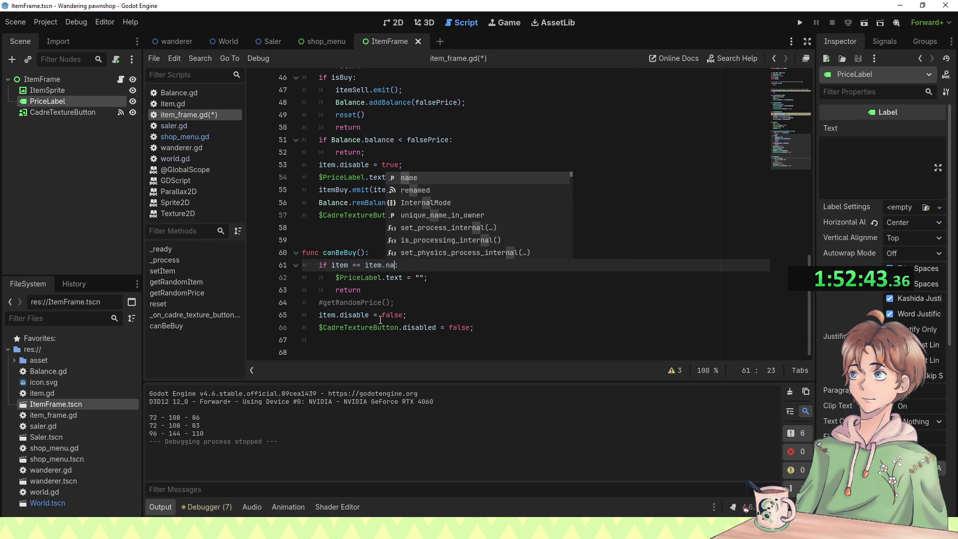
{"action": "key", "text": "Right"}
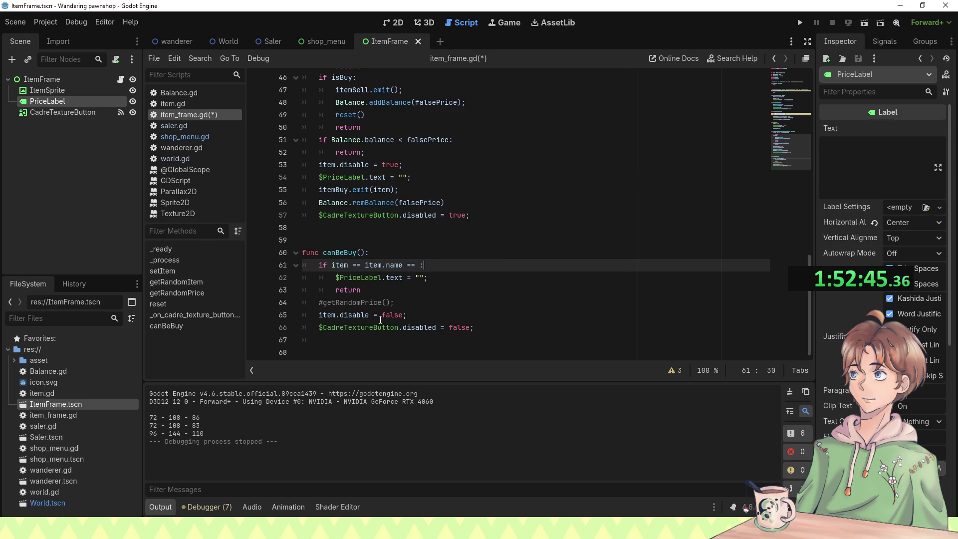
{"action": "key", "text": "Left"}
{"action": "type", "text": "nul"}
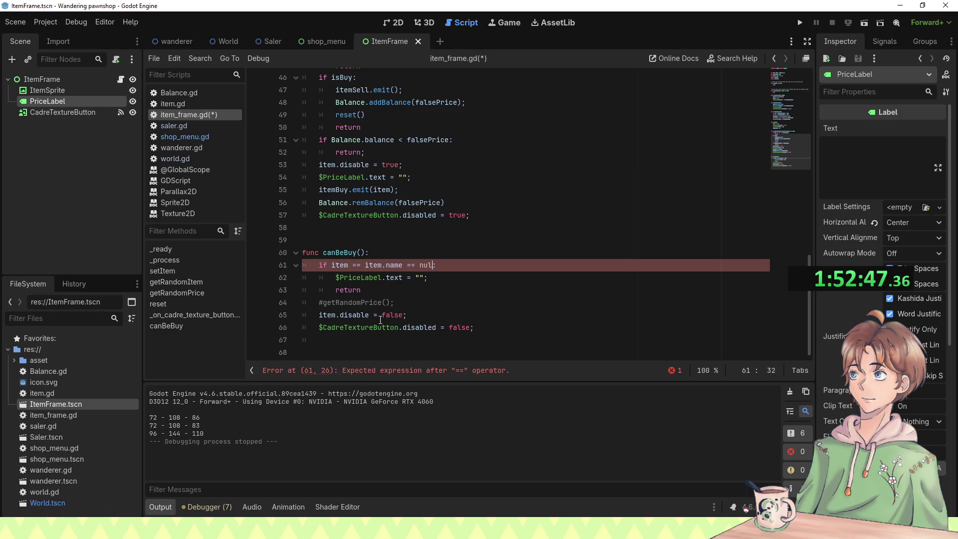
{"action": "left_click", "coordinate": [368, 265]}
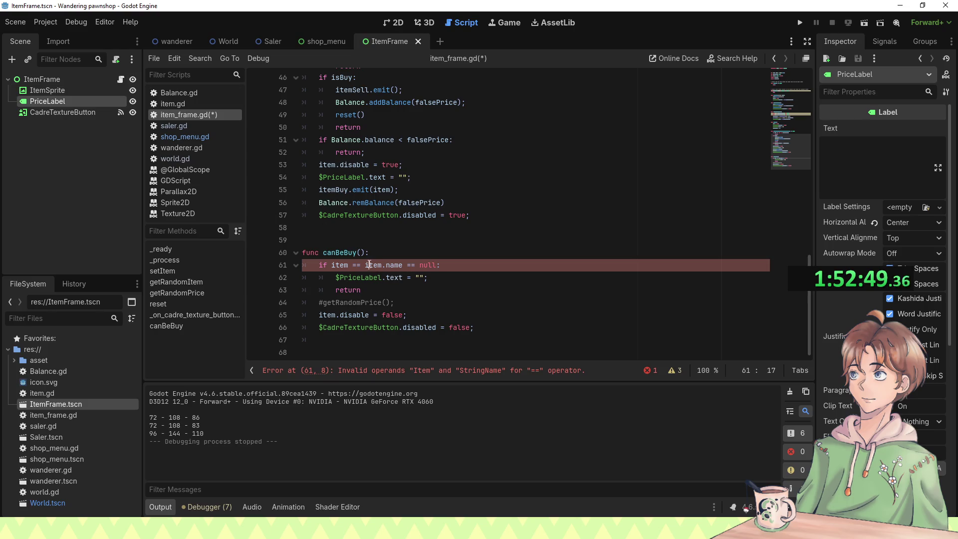
{"action": "left_click_drag", "start_coordinate": [367, 265], "coordinate": [332, 265]}
{"action": "key", "text": "BackSpace"}
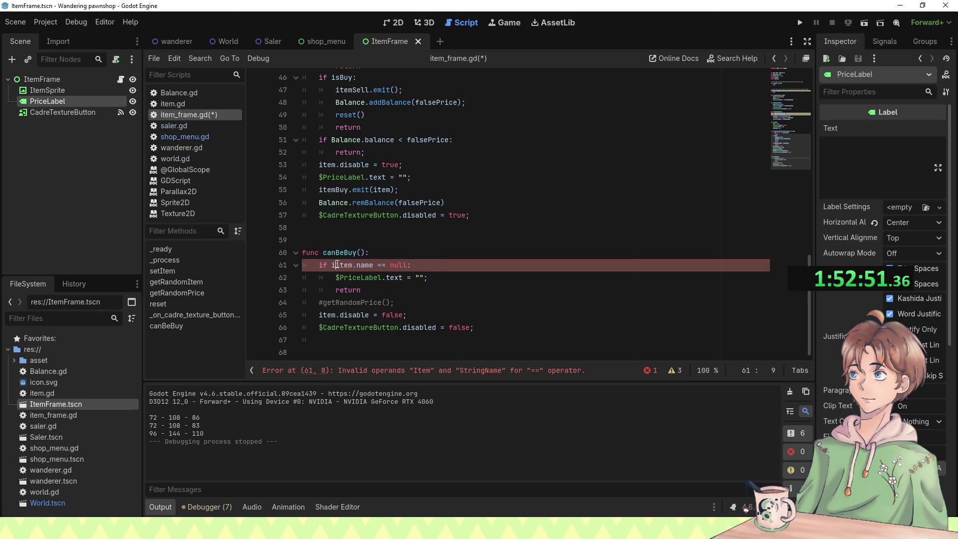
{"action": "key", "text": "ctrl+s"}
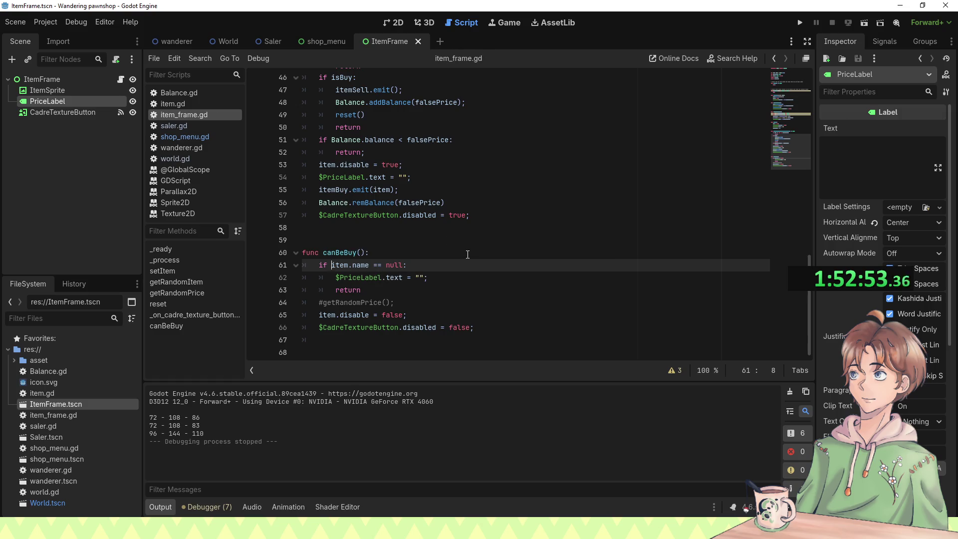
{"action": "key", "text": "F5"}
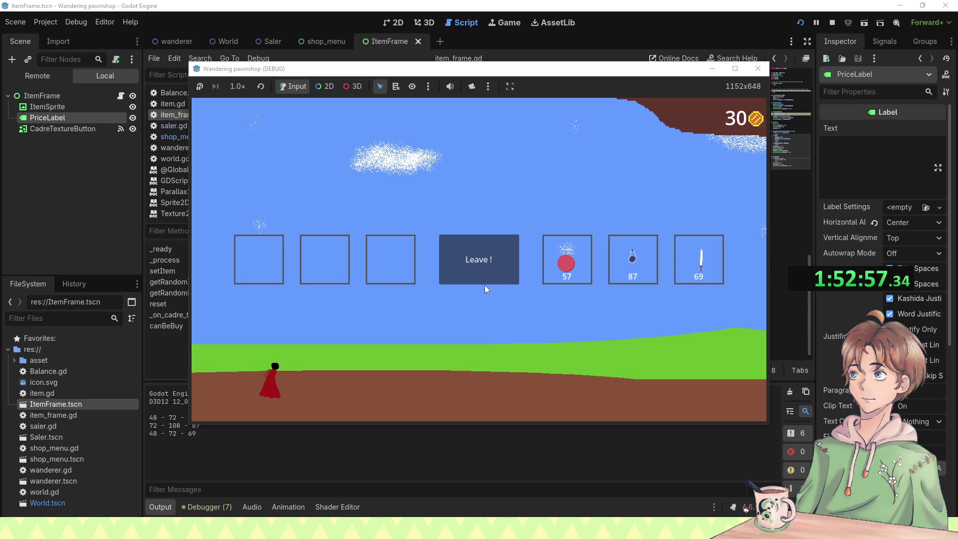
Step: Send away three wanderers, buy the 23-coin torch (30 to 7 coins), then stop the game
{"action": "left_click", "coordinate": [487, 263]}
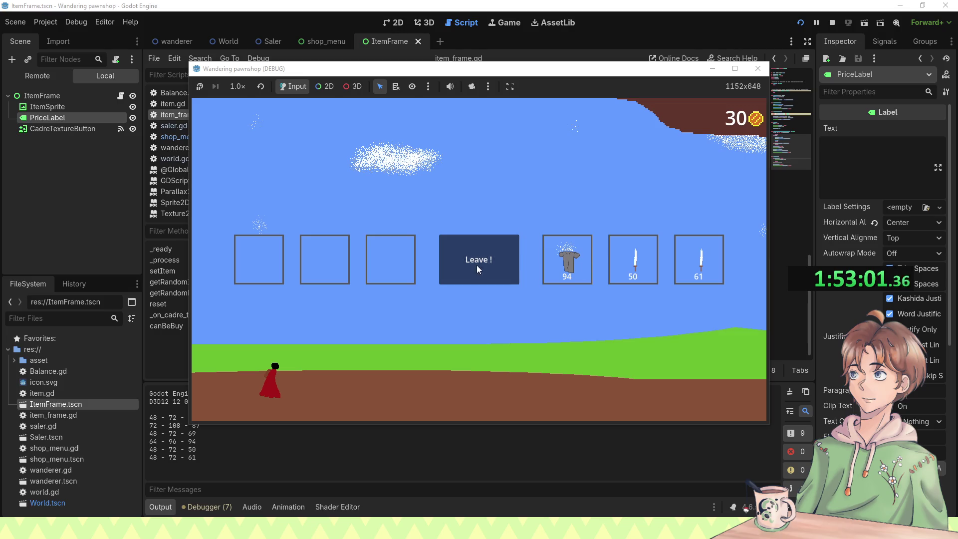
{"action": "left_click", "coordinate": [478, 265]}
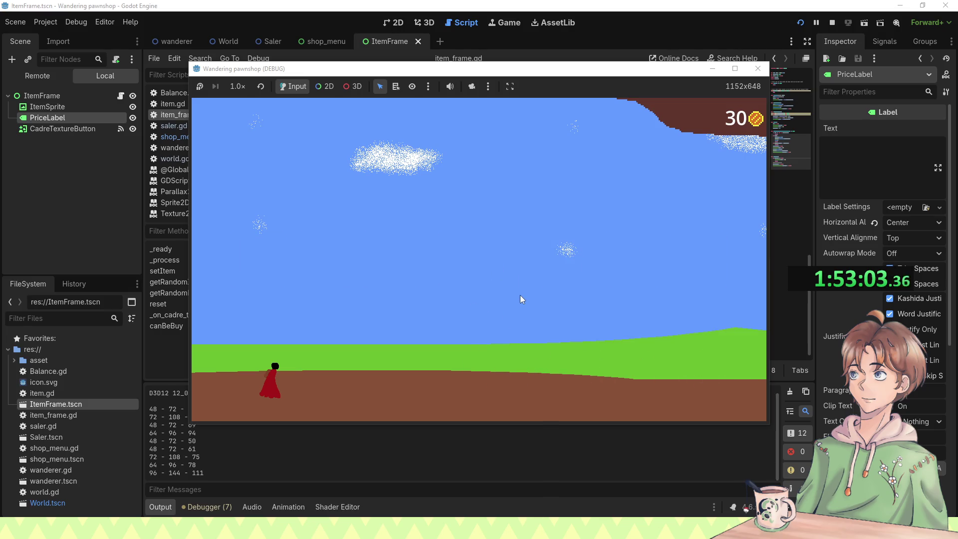
{"action": "left_click", "coordinate": [478, 276]}
{"action": "left_click", "coordinate": [567, 259]}
{"action": "left_click", "coordinate": [258, 270]}
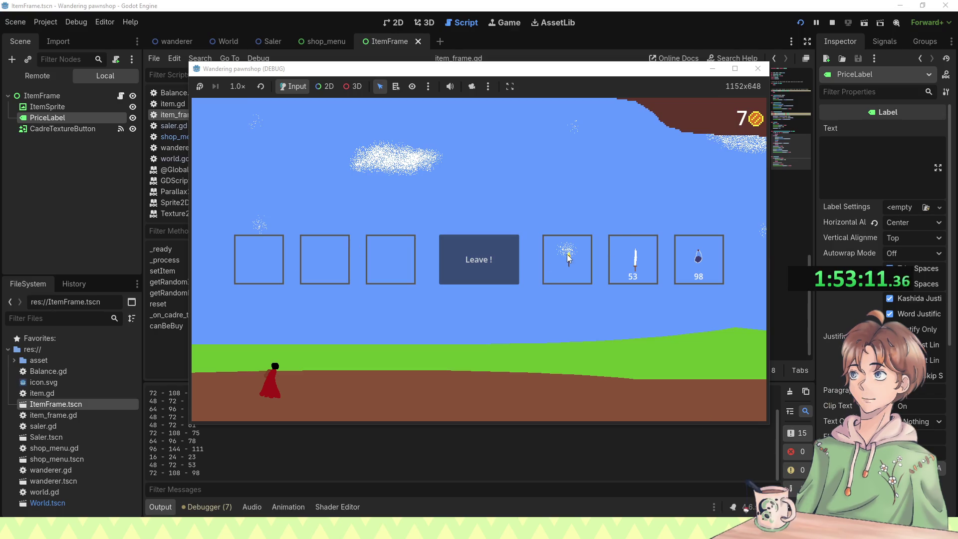
{"action": "left_click", "coordinate": [757, 68]}
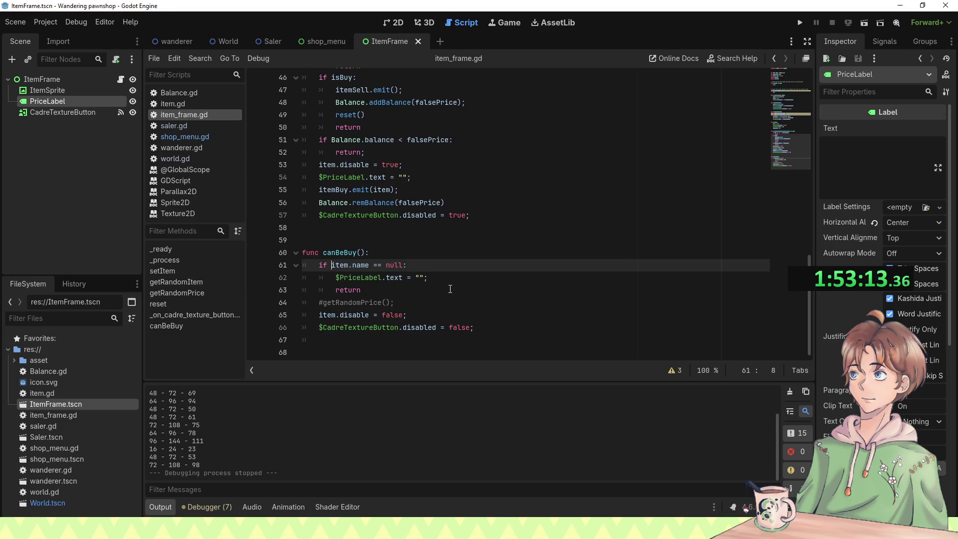
Step: Look over the reset and button-press code, then run and start the game
{"action": "scroll", "coordinate": [450, 289], "scroll_direction": "up", "scroll_amount": 3}
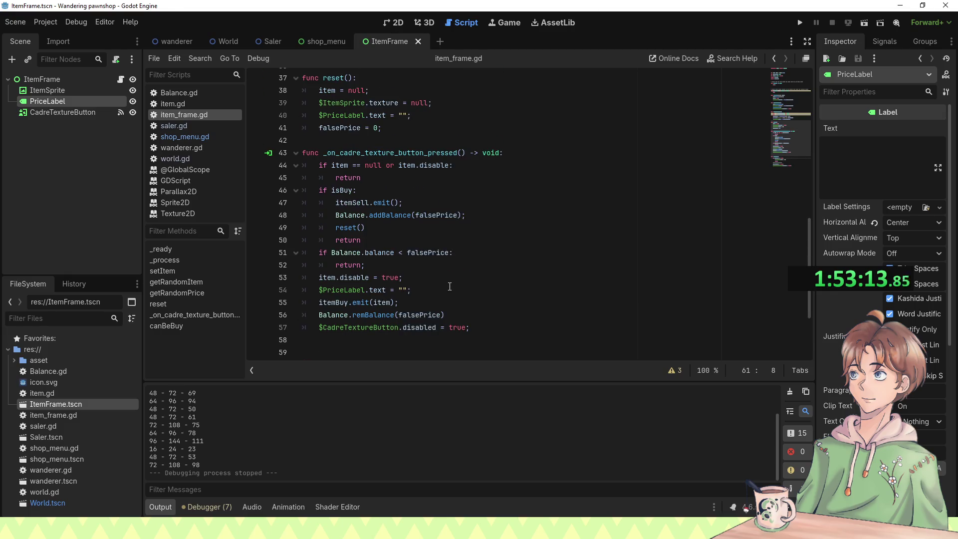
{"action": "left_click", "coordinate": [419, 177]}
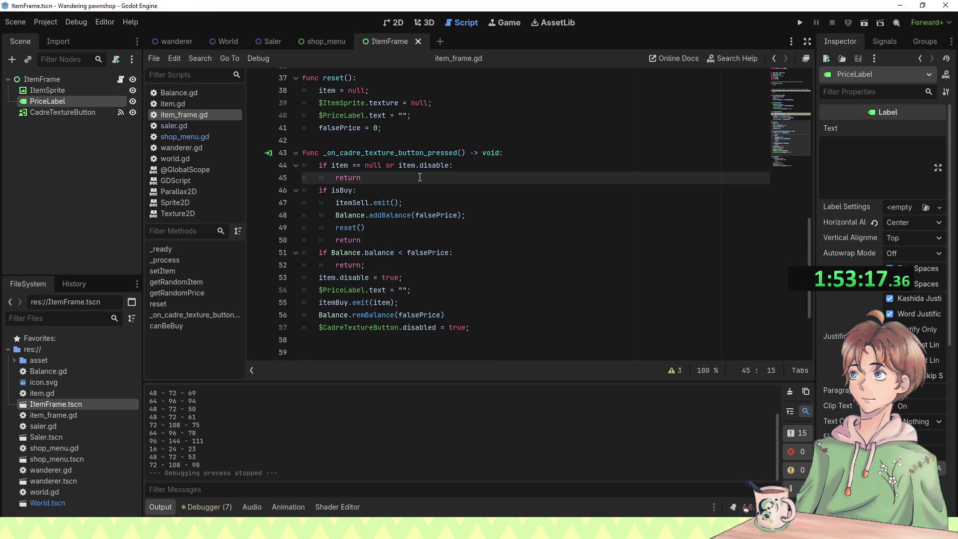
{"action": "scroll", "coordinate": [478, 182], "scroll_direction": "down", "scroll_amount": 3}
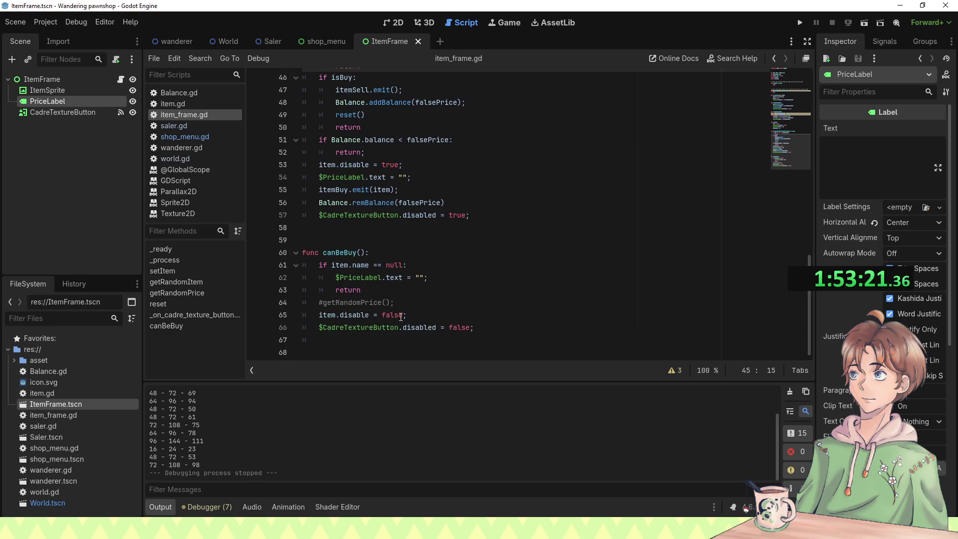
{"action": "scroll", "coordinate": [371, 277], "scroll_direction": "up", "scroll_amount": 5}
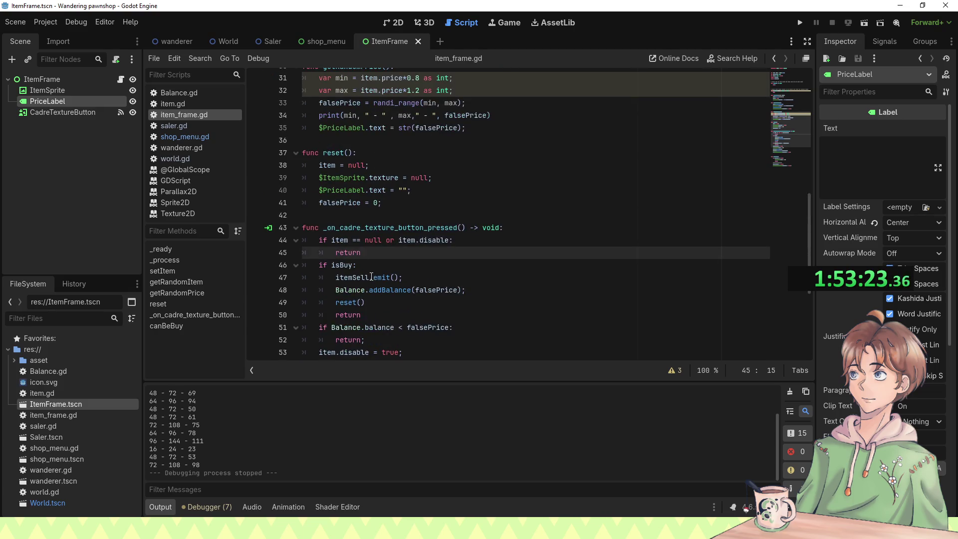
{"action": "left_click", "coordinate": [451, 203]}
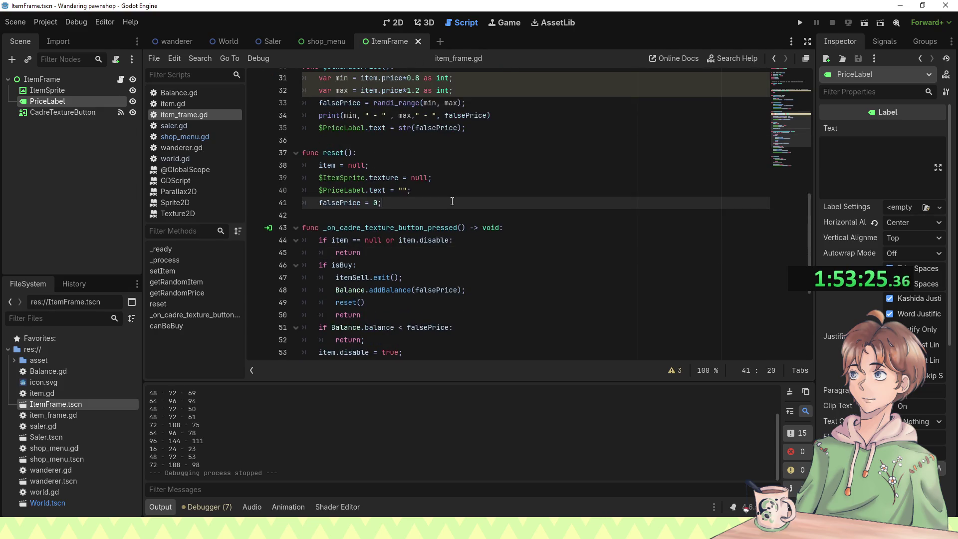
{"action": "key", "text": "F5"}
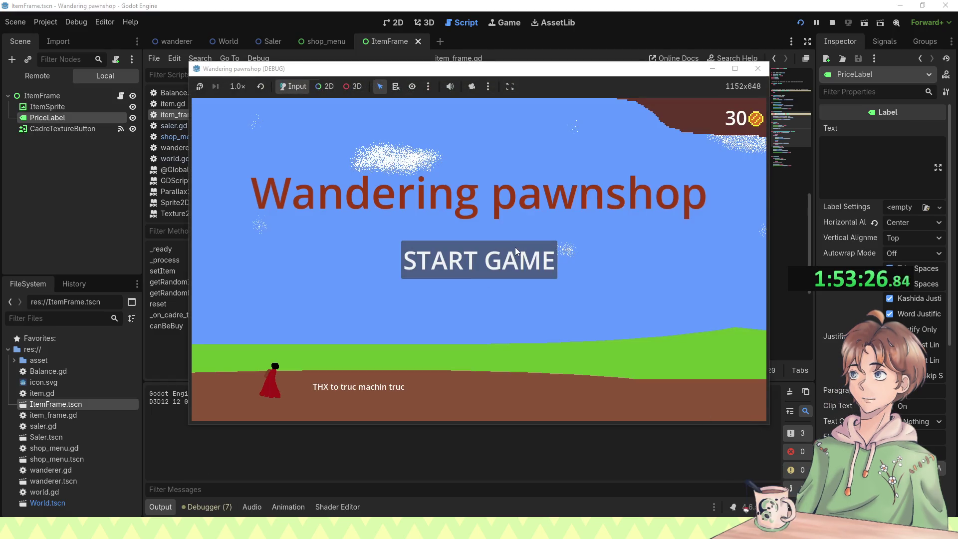
{"action": "left_click", "coordinate": [515, 247]}
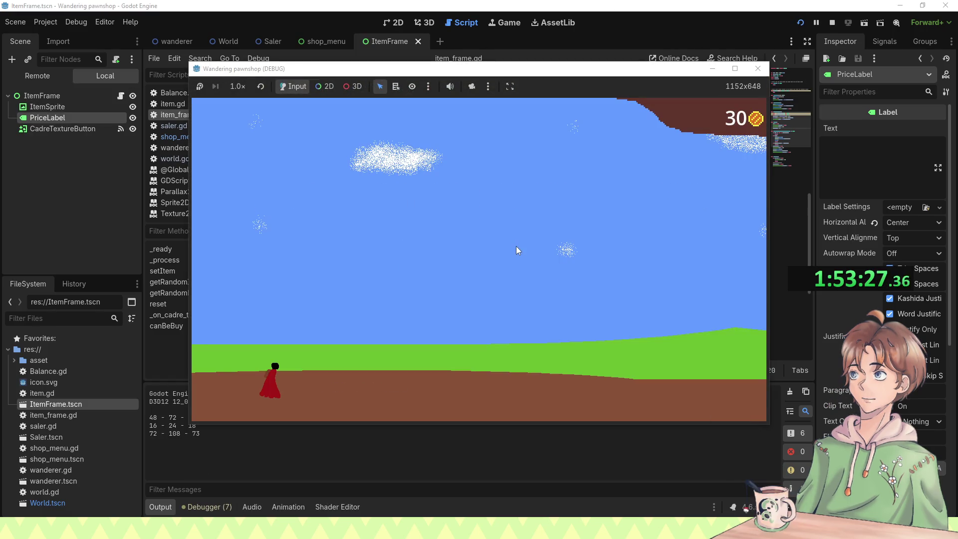
Step: Buy the torch, sell it back from the first slot, and close the game
{"action": "left_click", "coordinate": [624, 250]}
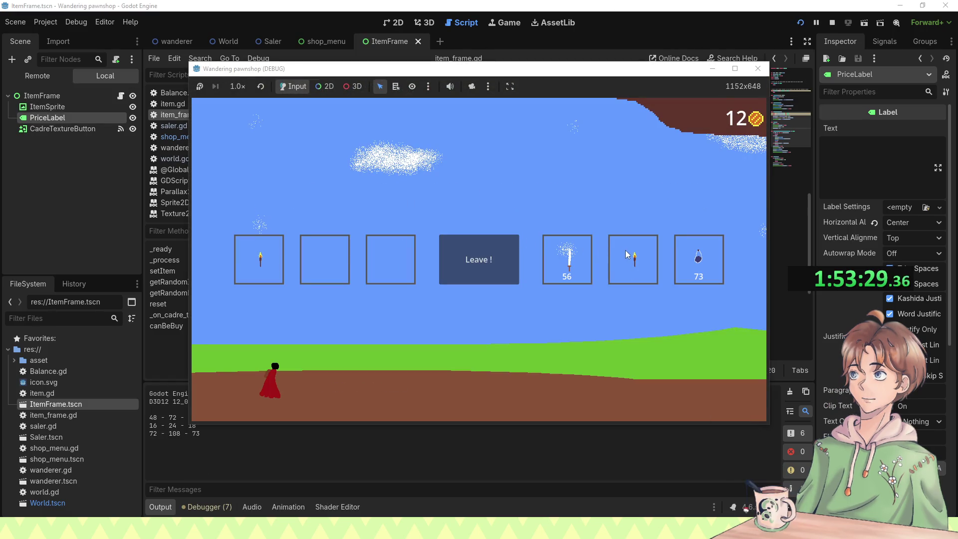
{"action": "left_click", "coordinate": [264, 262]}
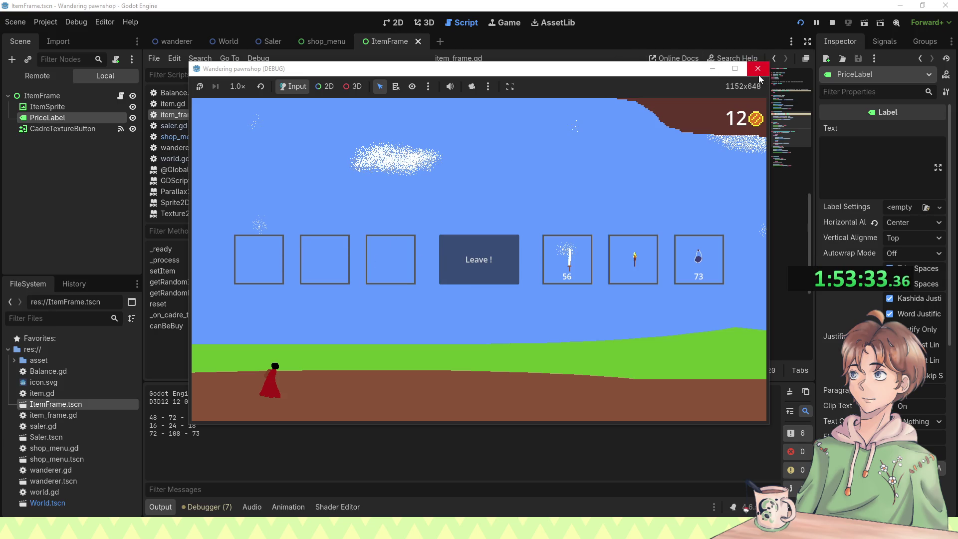
{"action": "left_click", "coordinate": [758, 68]}
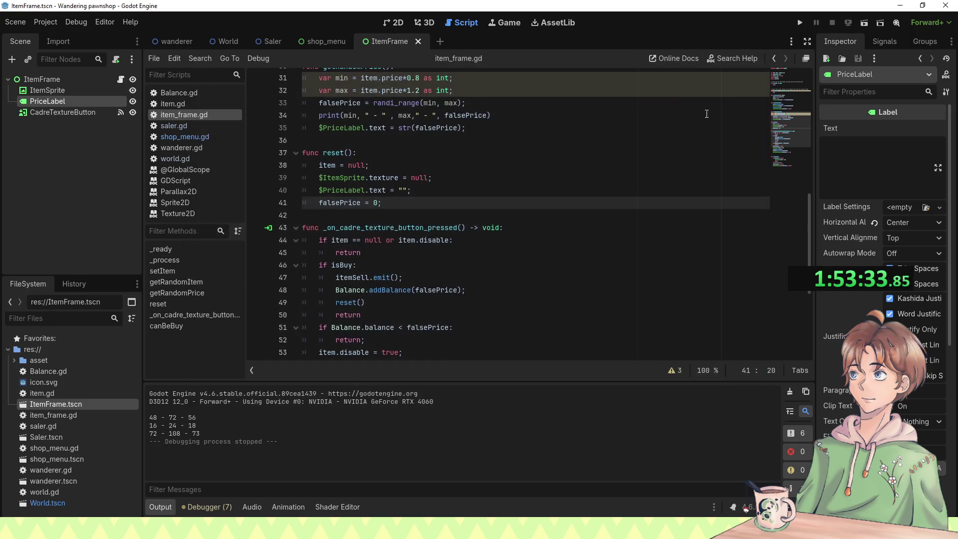
Step: Review the reset assignments and the item.disable condition in item_frame.gd
{"action": "left_click", "coordinate": [407, 175]}
{"action": "scroll", "coordinate": [402, 169], "scroll_direction": "up", "scroll_amount": 5}
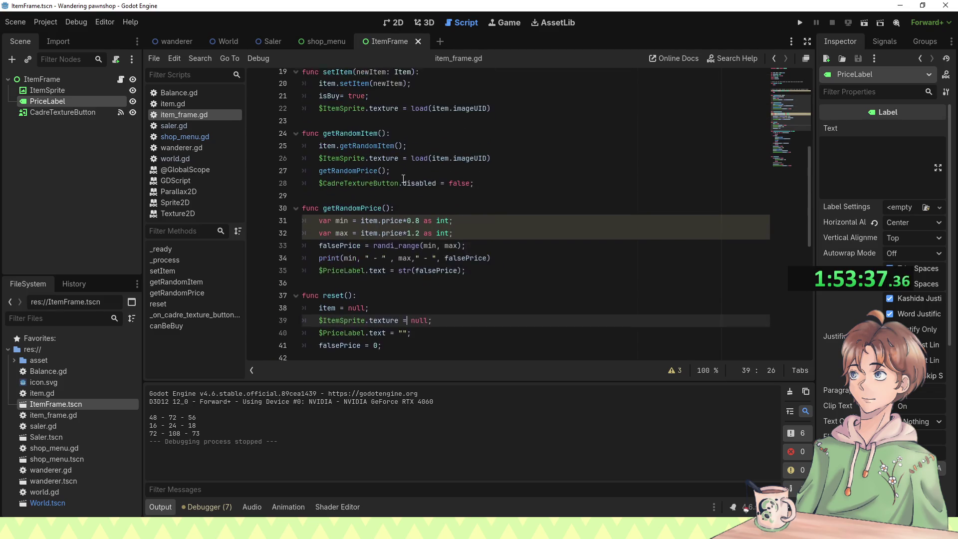
{"action": "scroll", "coordinate": [402, 170], "scroll_direction": "down", "scroll_amount": 7}
{"action": "left_click", "coordinate": [348, 90]}
{"action": "key", "text": "shift+End"}
{"action": "left_click_drag", "start_coordinate": [345, 93], "coordinate": [341, 92]}
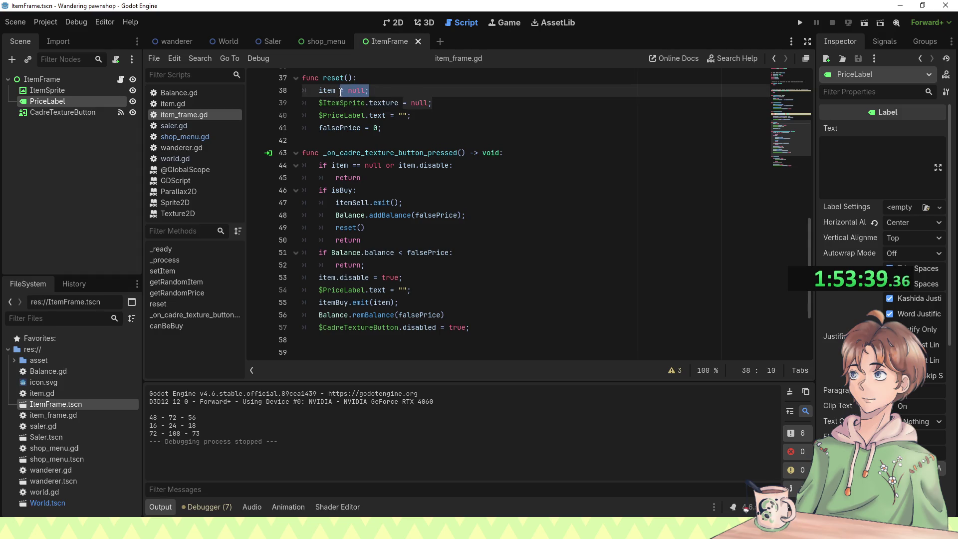
{"action": "left_click", "coordinate": [374, 277]}
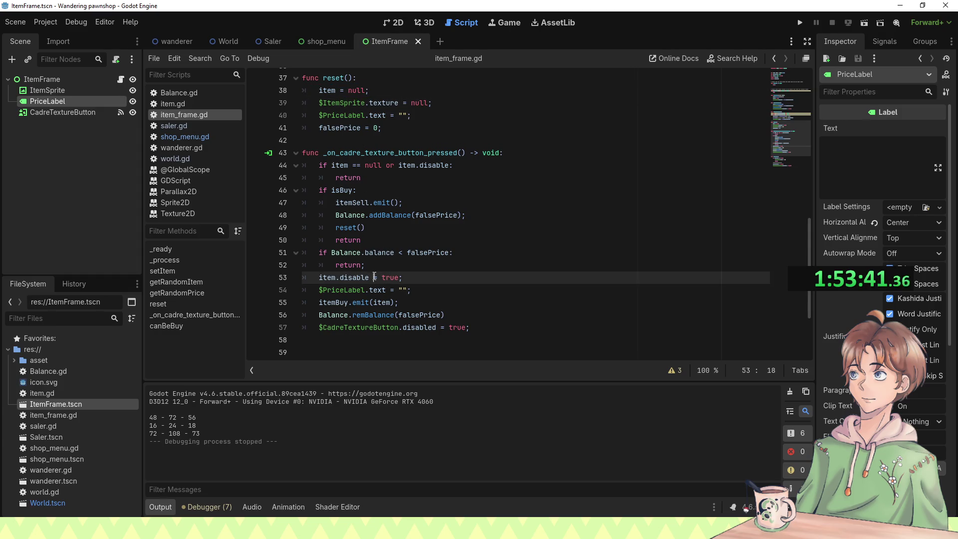
{"action": "scroll", "coordinate": [375, 277], "scroll_direction": "down", "scroll_amount": 1}
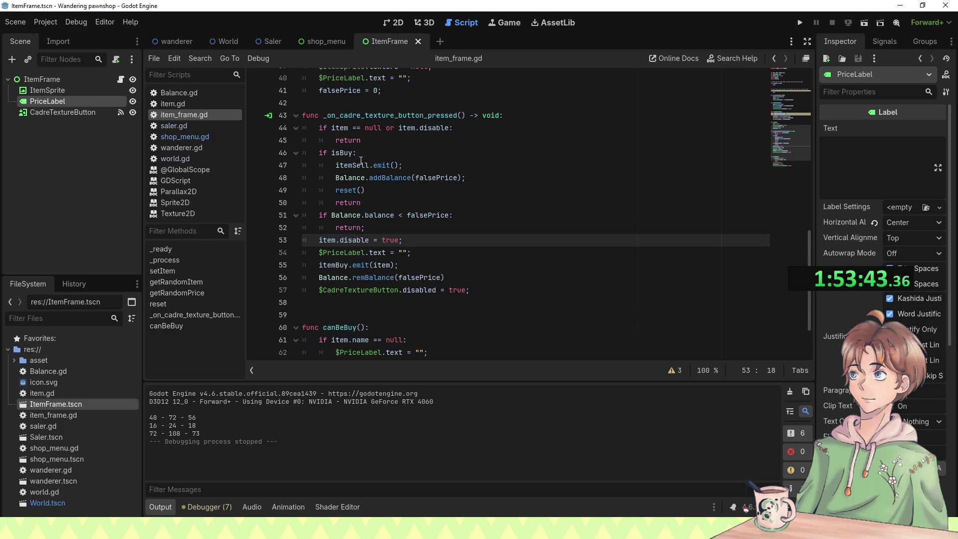
{"action": "left_click", "coordinate": [369, 153]}
{"action": "left_click_drag", "start_coordinate": [398, 129], "coordinate": [449, 127]}
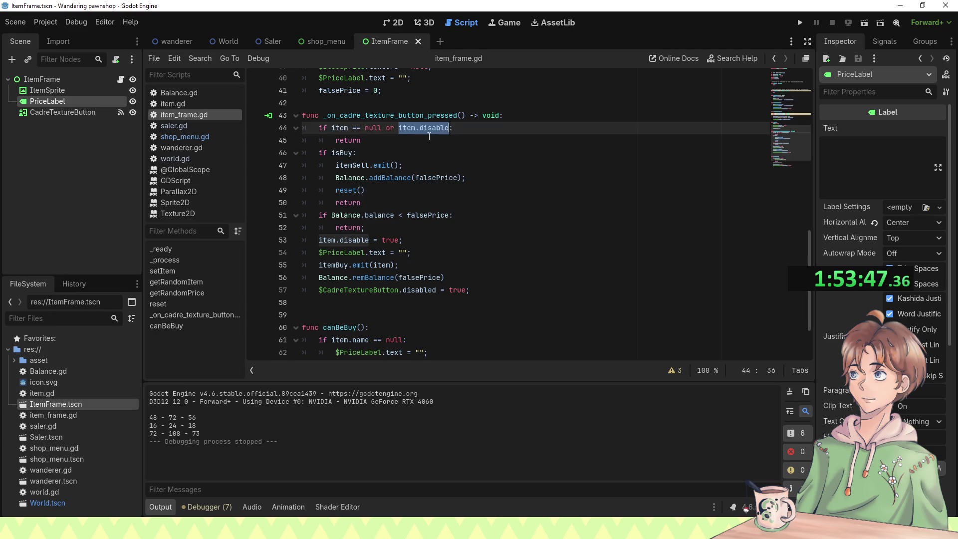
{"action": "left_click", "coordinate": [396, 152]}
Step: Rewrite line 46 as 'if isBuy and not item.disable:', save, and run the game
{"action": "key", "text": "Return"}
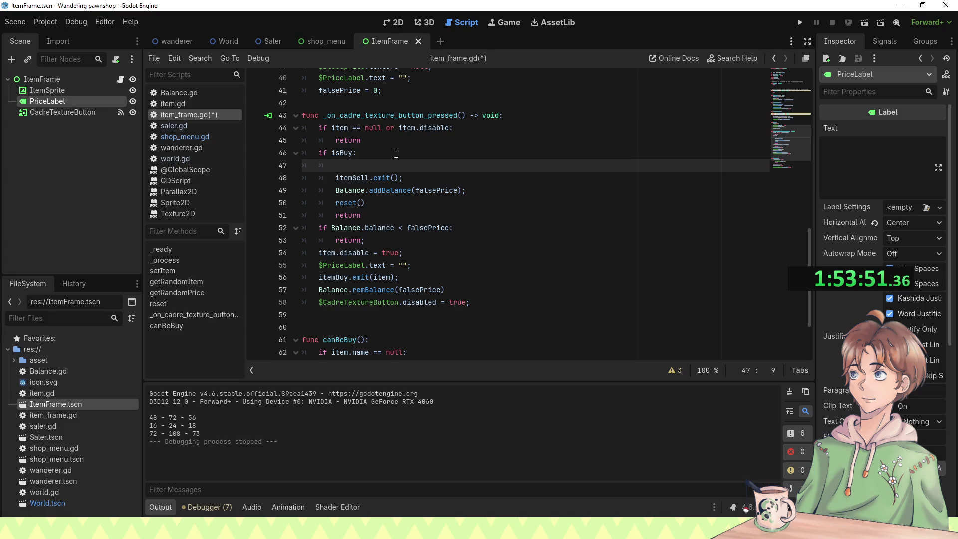
{"action": "key", "text": "BackSpace"}
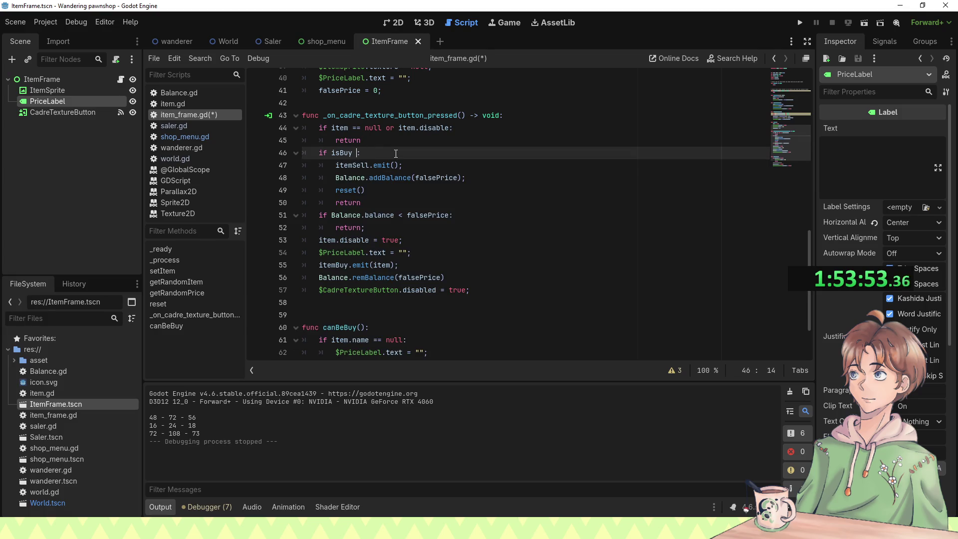
{"action": "type", "text": "and item.disable"}
{"action": "key", "text": "BackSpace"}
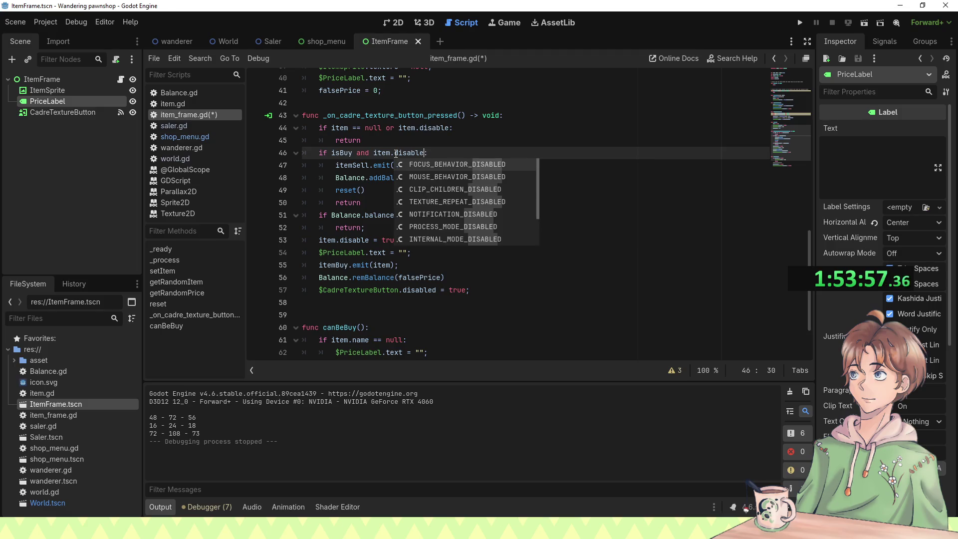
{"action": "key", "text": "ctrl+Left"}
{"action": "key", "text": "ctrl+Left"}
{"action": "type", "text": "not"}
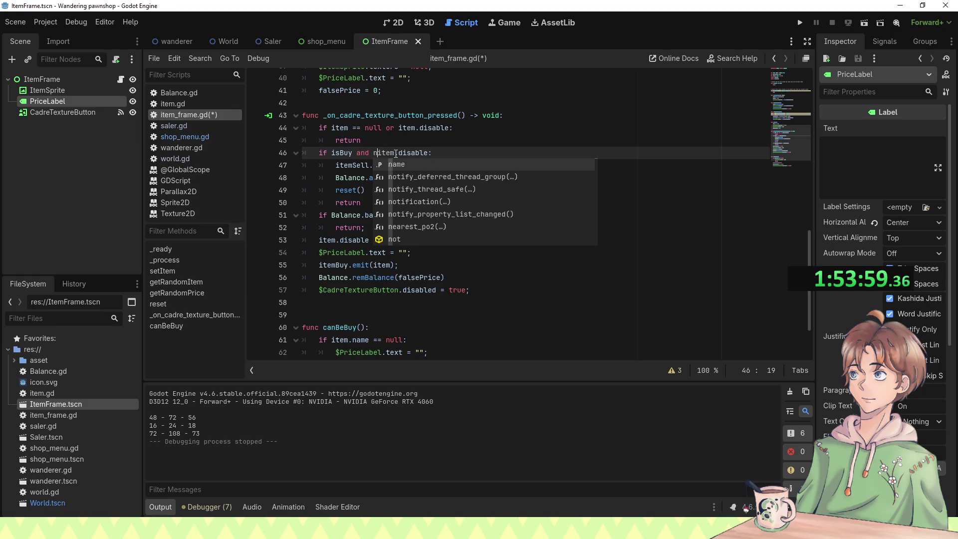
{"action": "key", "text": "ctrl+s"}
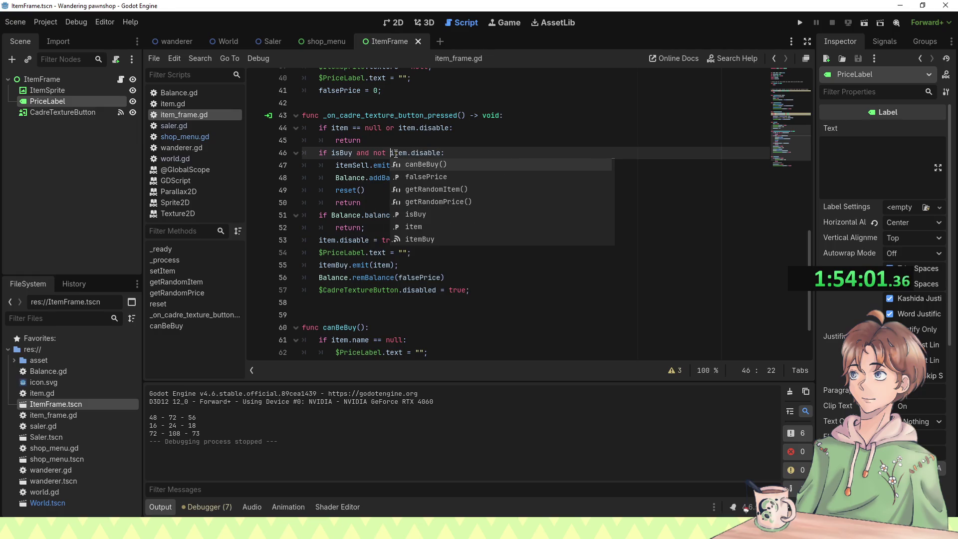
{"action": "key", "text": "F5"}
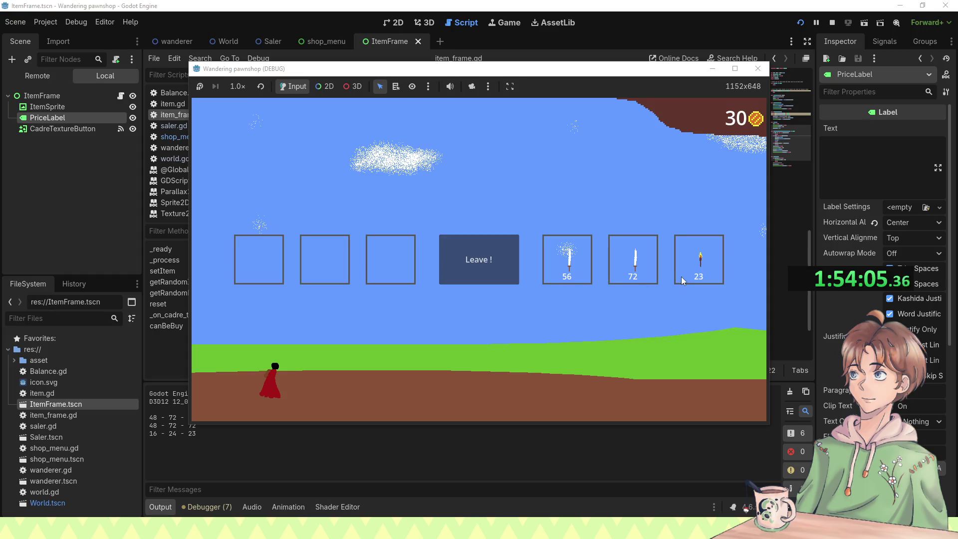
Step: Buy the 23-coin torch, stop the game, and review the sell branch code
{"action": "left_click", "coordinate": [685, 272]}
{"action": "left_click", "coordinate": [758, 69]}
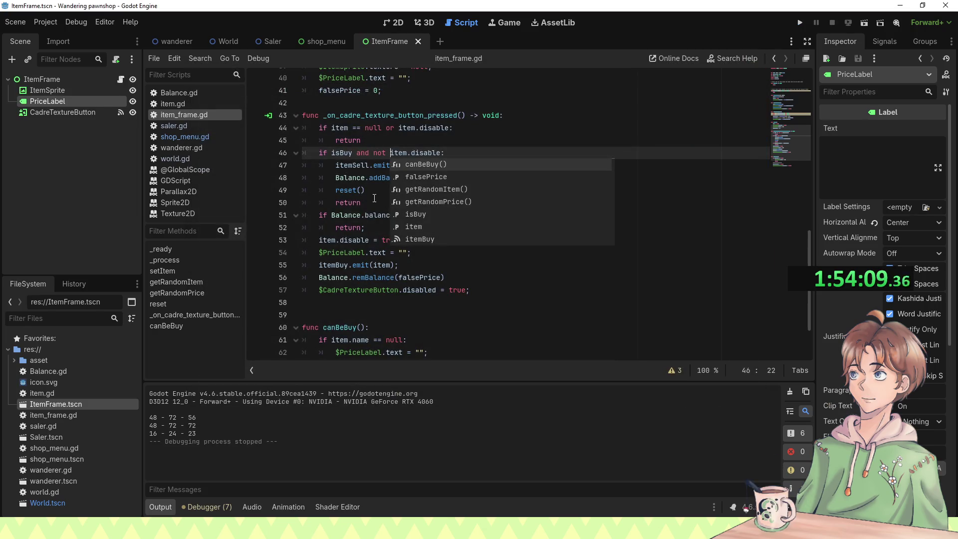
{"action": "left_click_drag", "start_coordinate": [375, 204], "coordinate": [374, 197]}
{"action": "scroll", "coordinate": [374, 197], "scroll_direction": "down", "scroll_amount": 2}
{"action": "scroll", "coordinate": [389, 242], "scroll_direction": "up", "scroll_amount": 4}
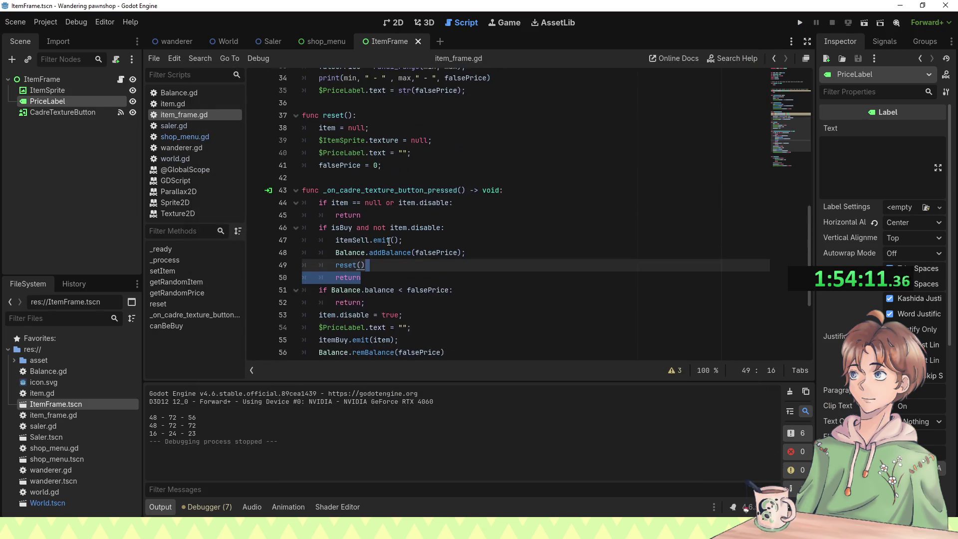
{"action": "scroll", "coordinate": [389, 226], "scroll_direction": "up", "scroll_amount": 5}
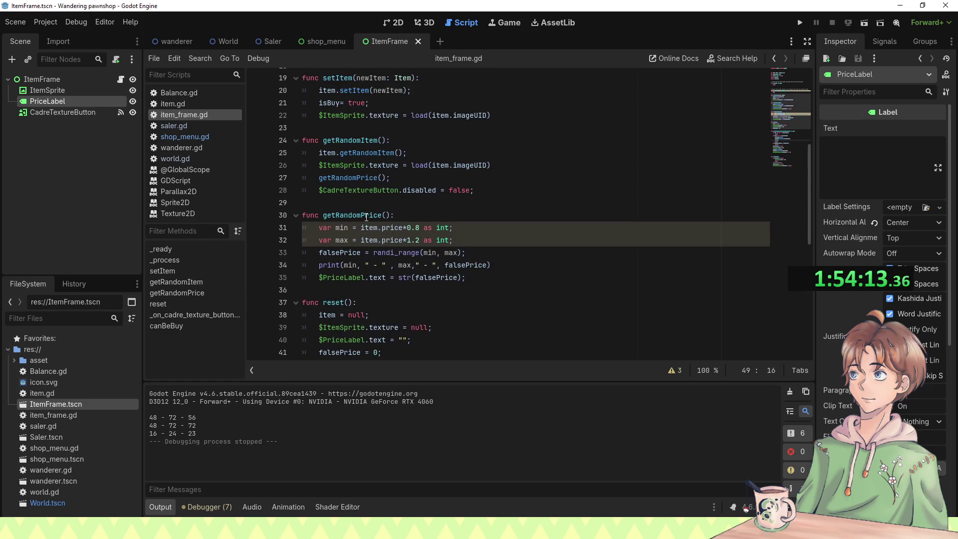
{"action": "scroll", "coordinate": [366, 217], "scroll_direction": "up", "scroll_amount": 1}
Step: Add 'item.disable = true' as the first line of setItem and run the game
{"action": "left_click", "coordinate": [432, 117]}
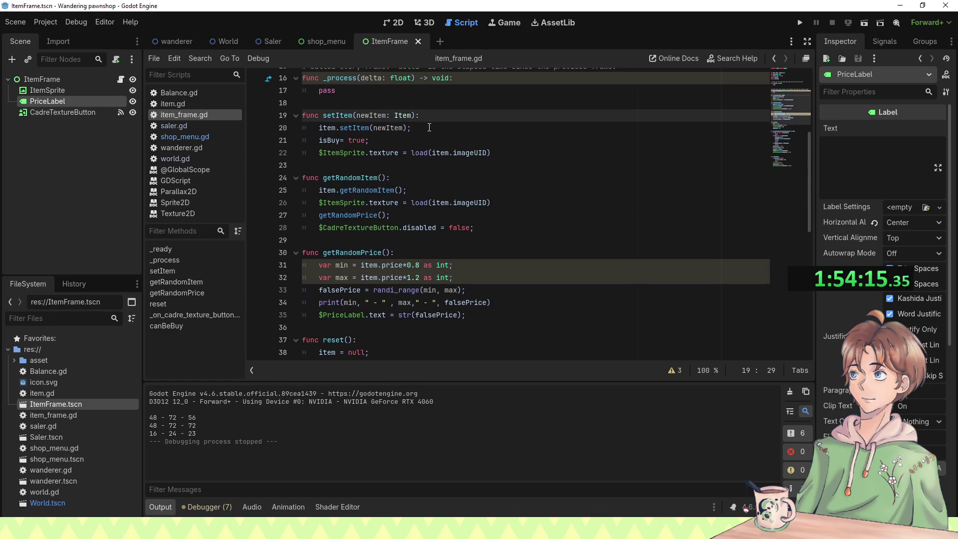
{"action": "left_click", "coordinate": [429, 127]}
{"action": "key", "text": "Up"}
{"action": "key", "text": "Return"}
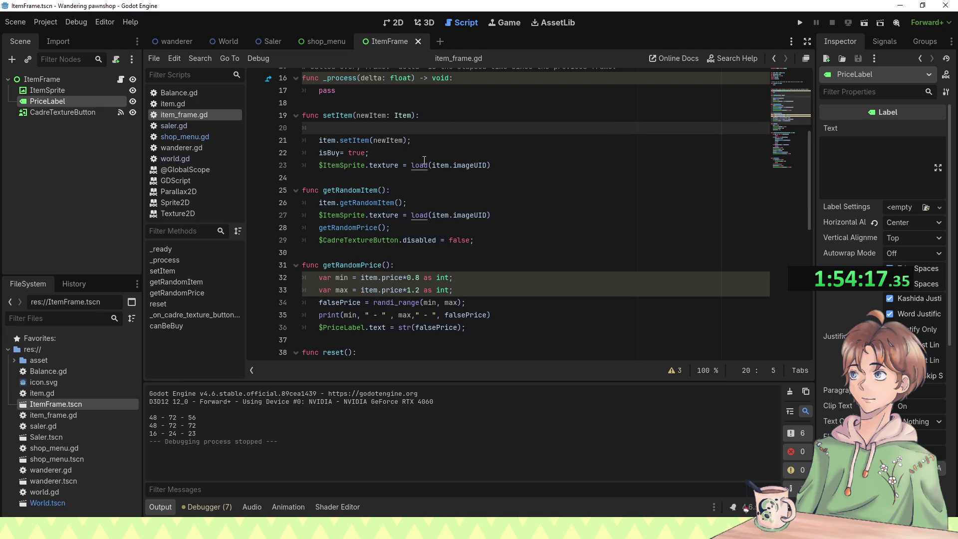
{"action": "type", "text": "item.disable "}
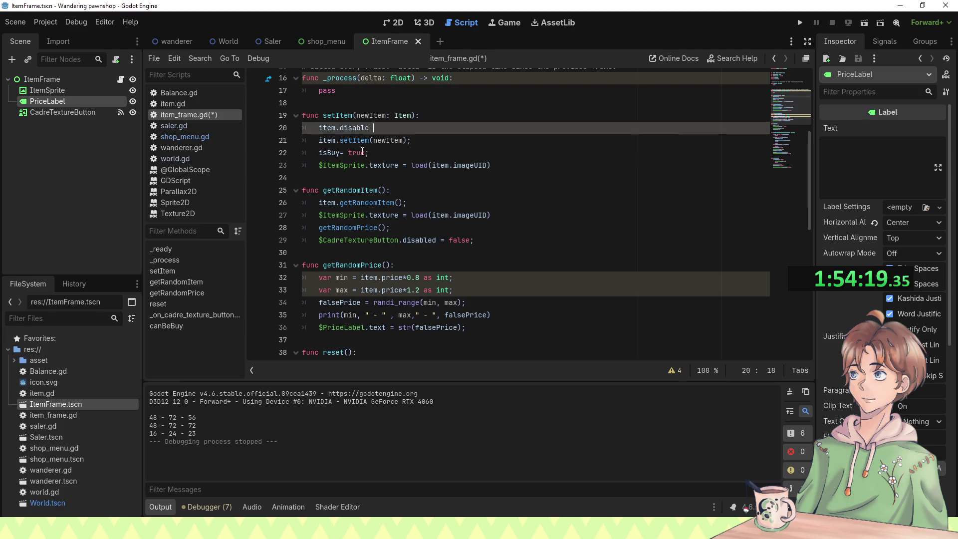
{"action": "type", "text": "ue;"}
{"action": "key", "text": "F5"}
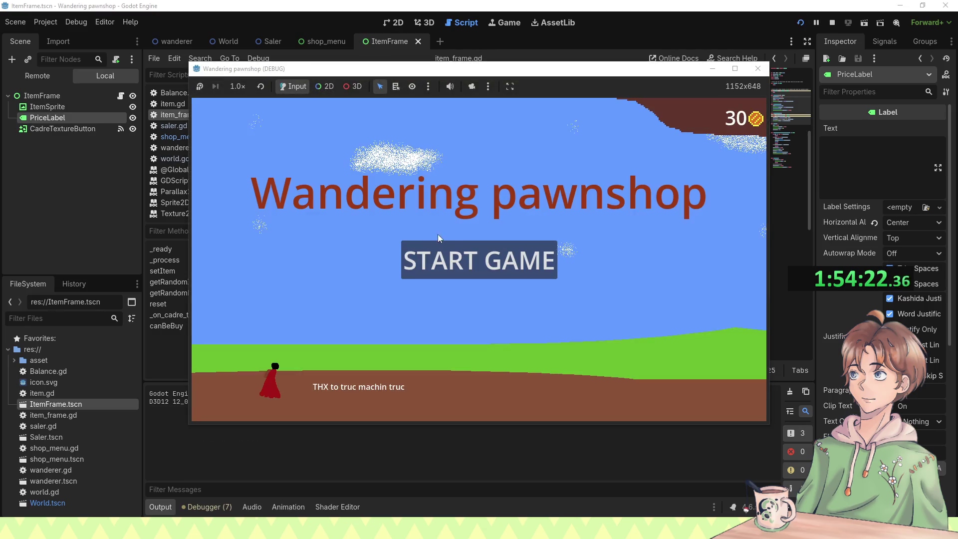
Step: Test-buy the 29-coin pear, leaving 1 coin, then stop the game
{"action": "left_click", "coordinate": [458, 251]}
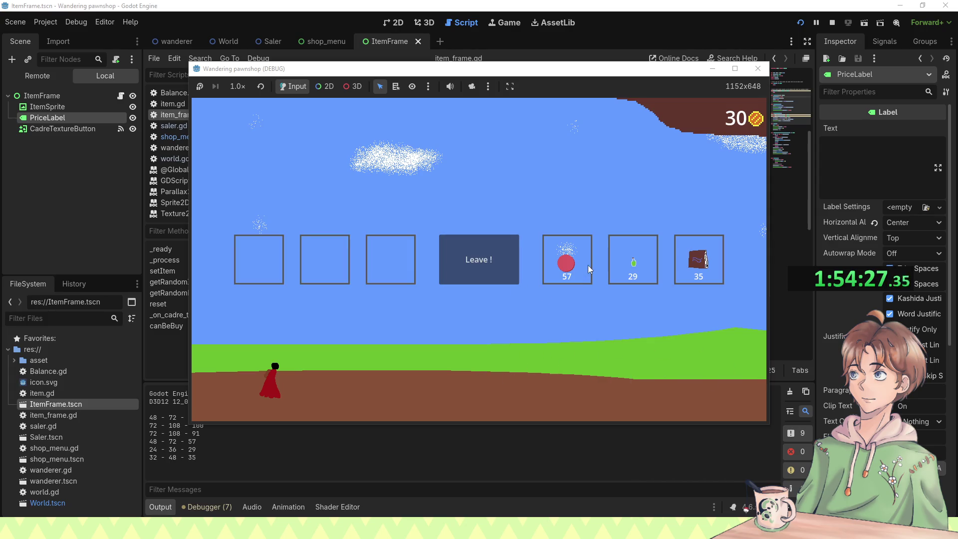
{"action": "left_click", "coordinate": [631, 271]}
{"action": "left_click", "coordinate": [758, 68]}
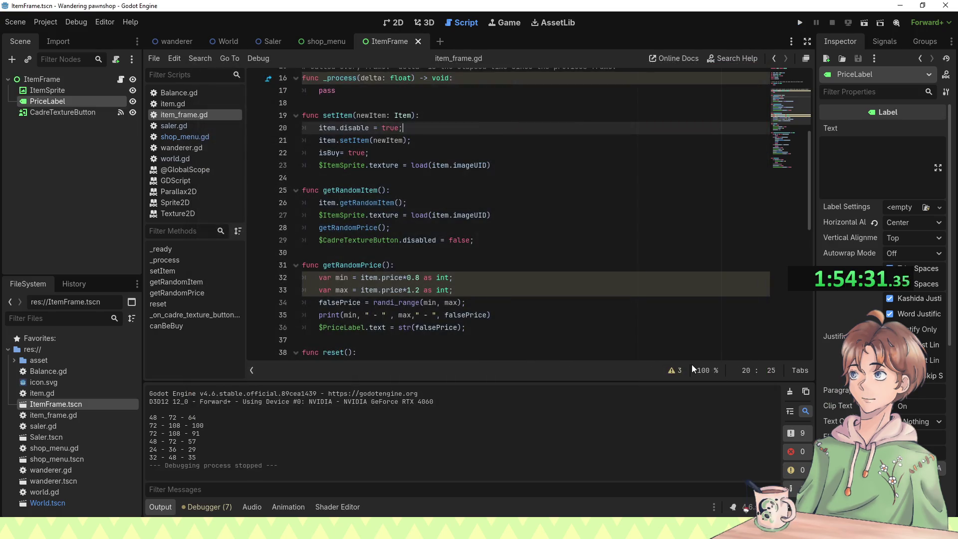
{"action": "scroll", "coordinate": [532, 201], "scroll_direction": "down", "scroll_amount": 10}
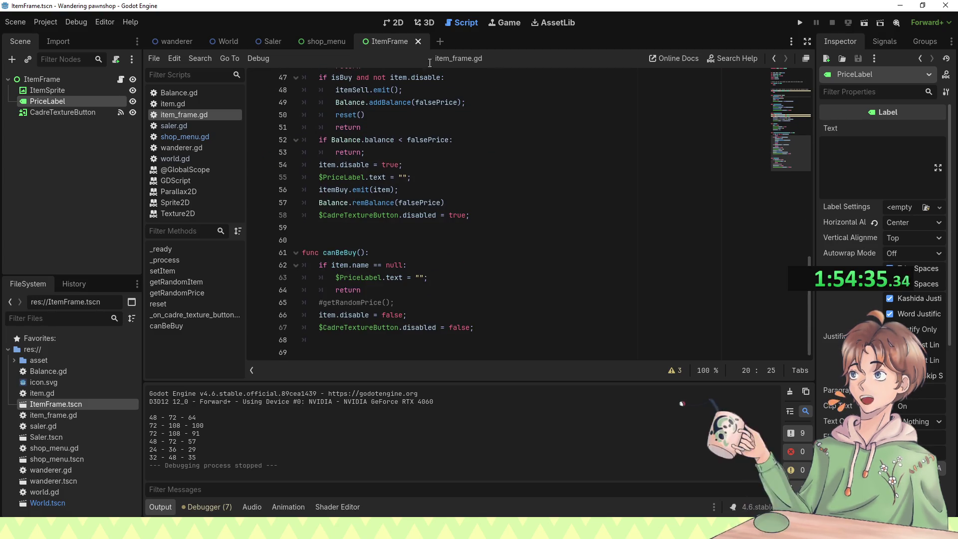
{"action": "left_click", "coordinate": [224, 42]}
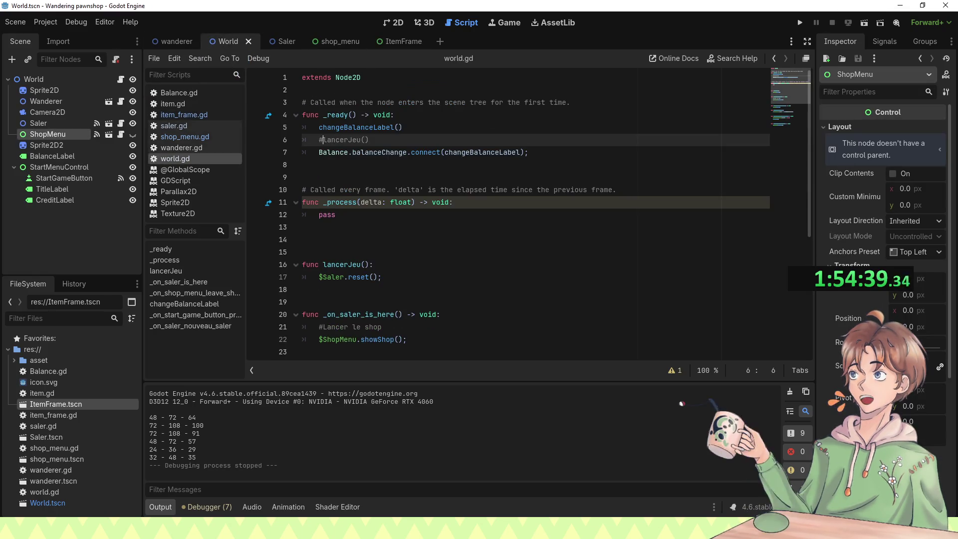
{"action": "key", "text": "alt+Tab"}
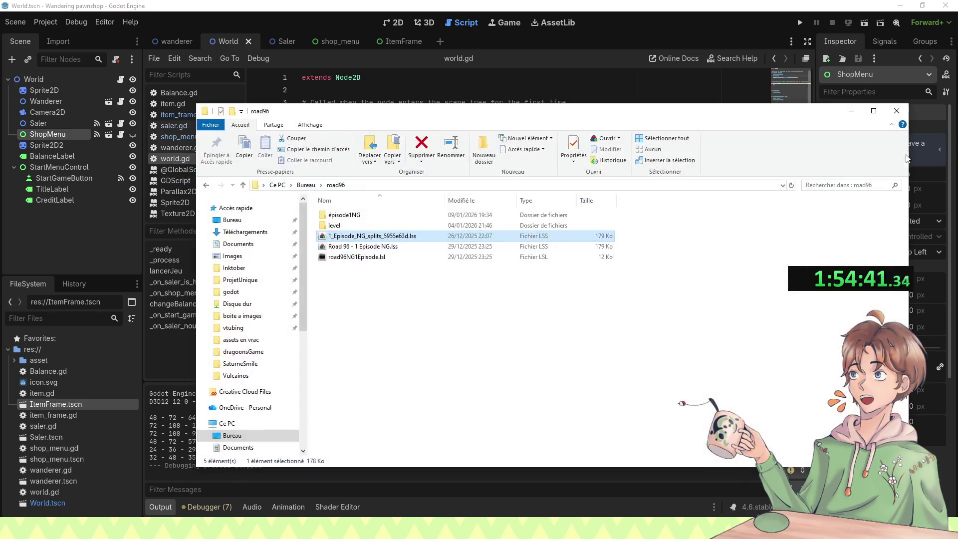
{"action": "key", "text": "alt+Tab"}
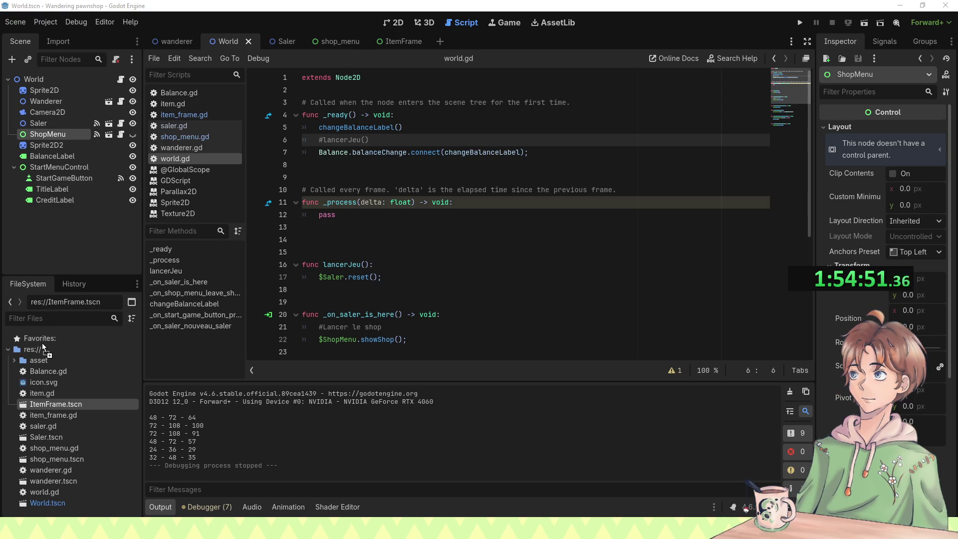
Step: Import the music file into res://asset and add an AudioStreamPlayer under World
{"action": "left_click_drag", "start_coordinate": [23, 356], "coordinate": [25, 356]}
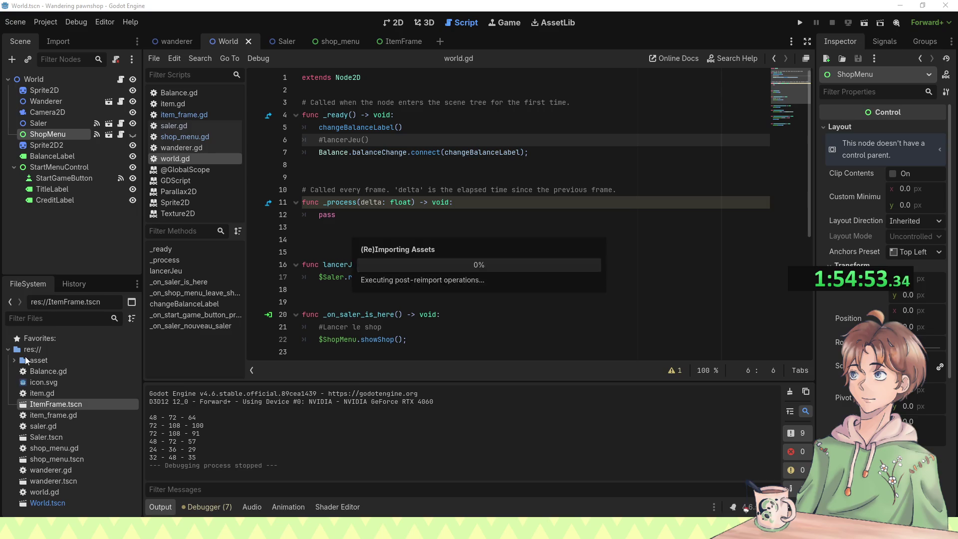
{"action": "left_click", "coordinate": [13, 360]}
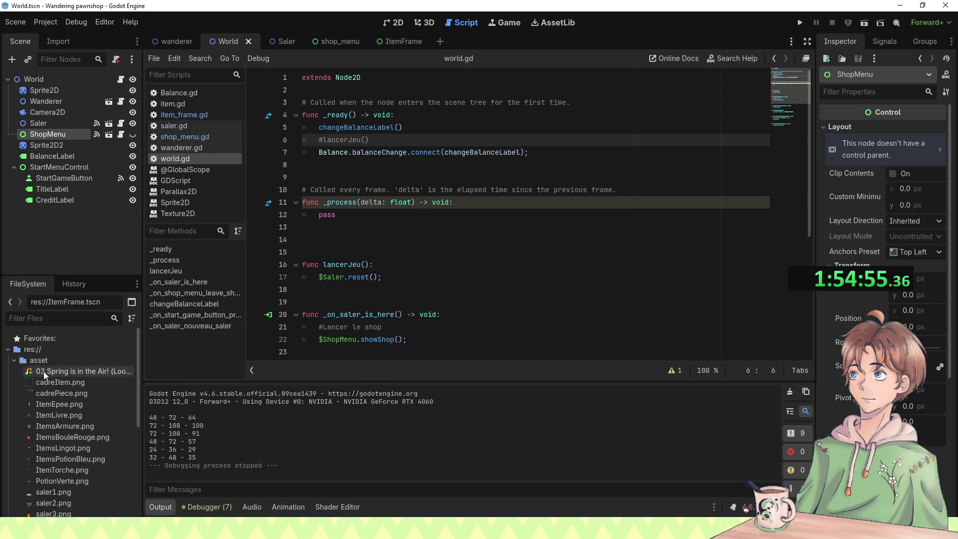
{"action": "left_click", "coordinate": [73, 83]}
{"action": "key", "text": "ctrl+a"}
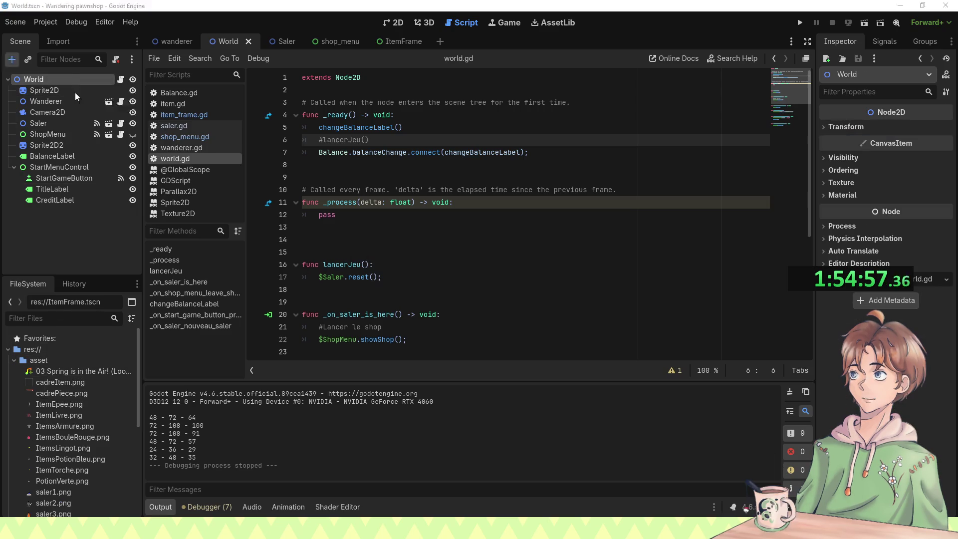
{"action": "type", "text": "sound"}
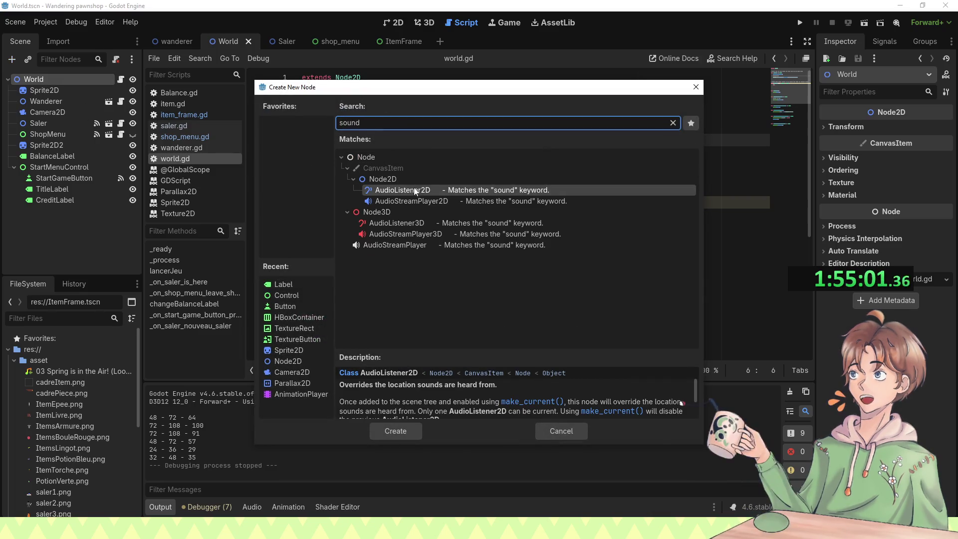
{"action": "double_click", "coordinate": [383, 246]}
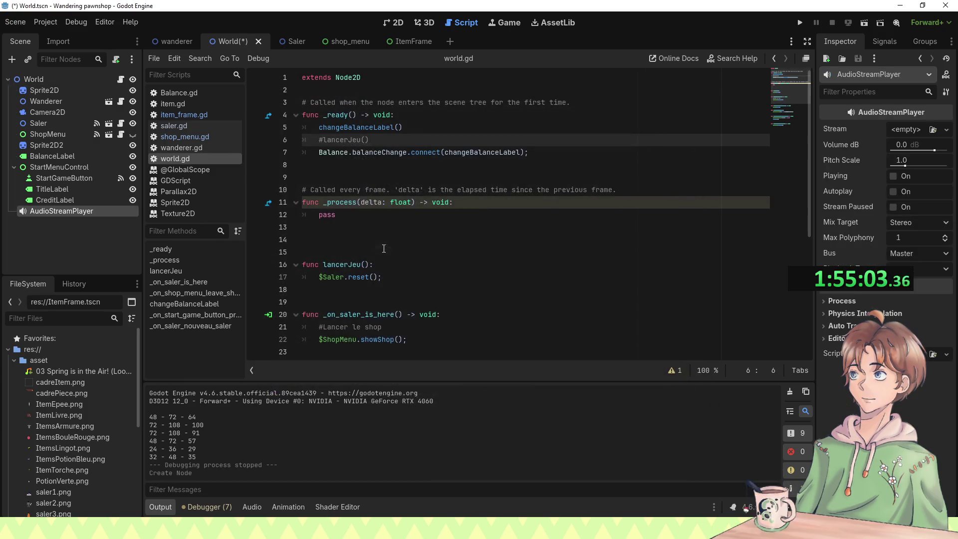
Step: Set '03 Spring is in the Air!' as the player's stream, enable Autoplay, and save
{"action": "left_click_drag", "start_coordinate": [59, 370], "coordinate": [46, 213]}
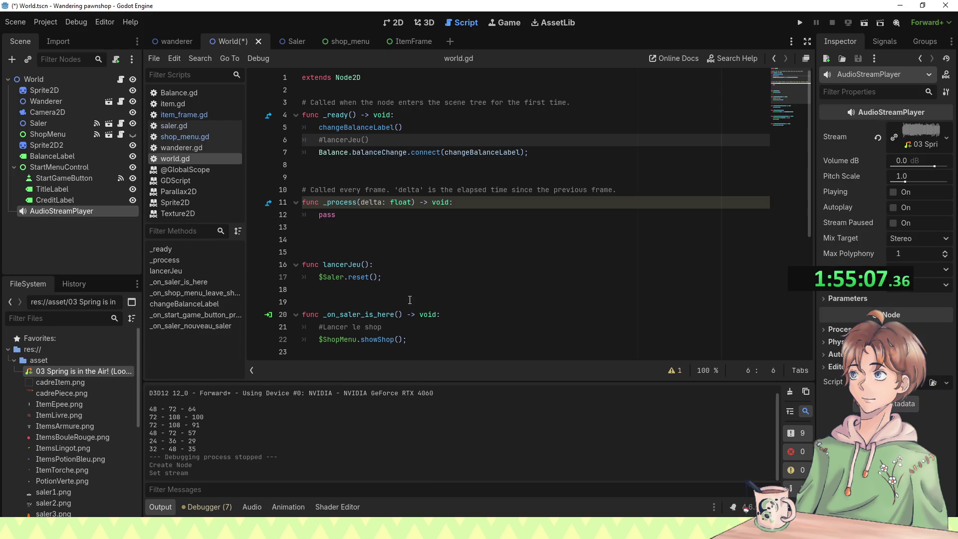
{"action": "left_click", "coordinate": [904, 207]}
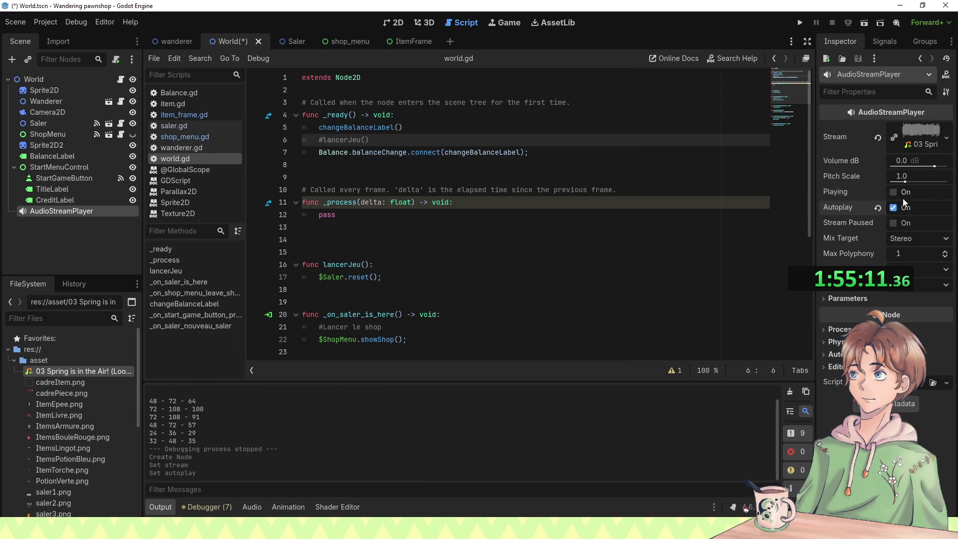
{"action": "left_click", "coordinate": [888, 204]}
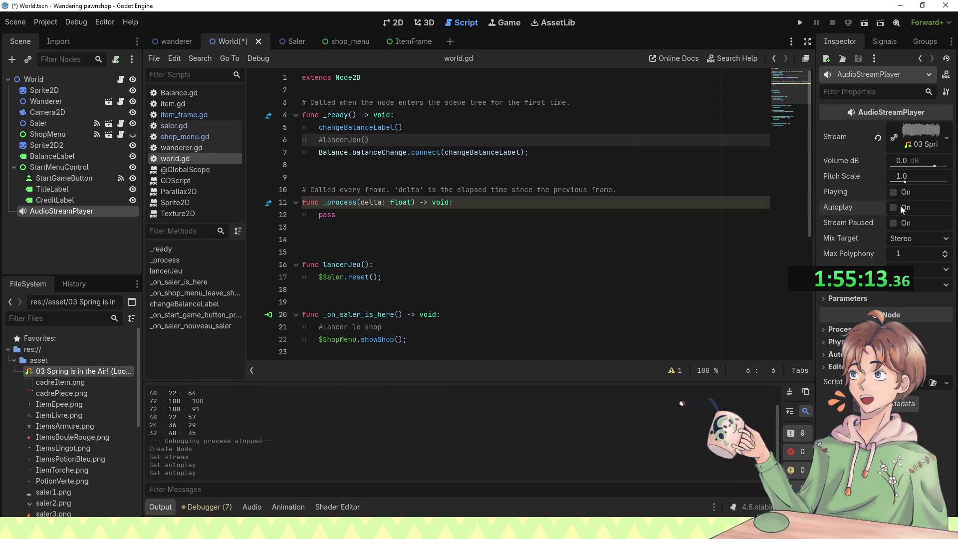
{"action": "double_click", "coordinate": [911, 194]}
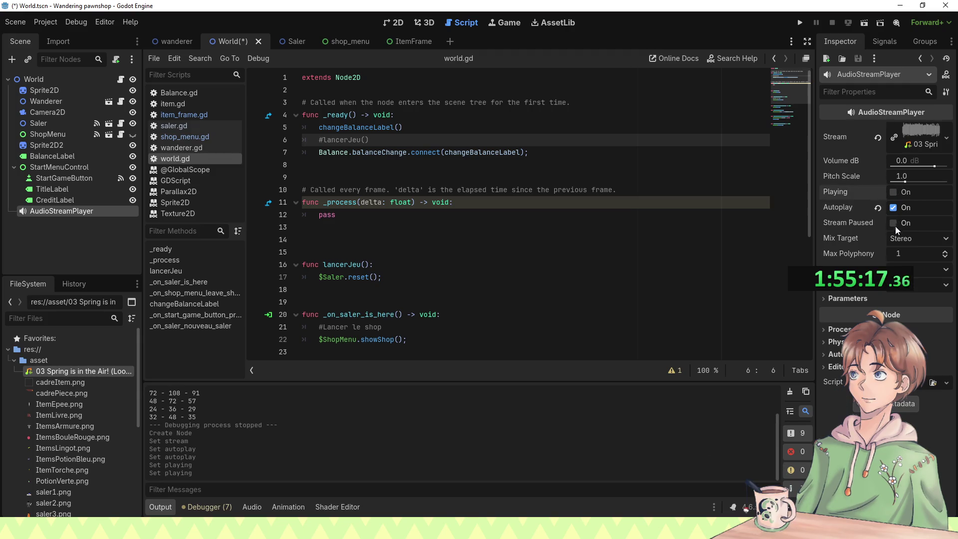
{"action": "key", "text": "ctrl+s"}
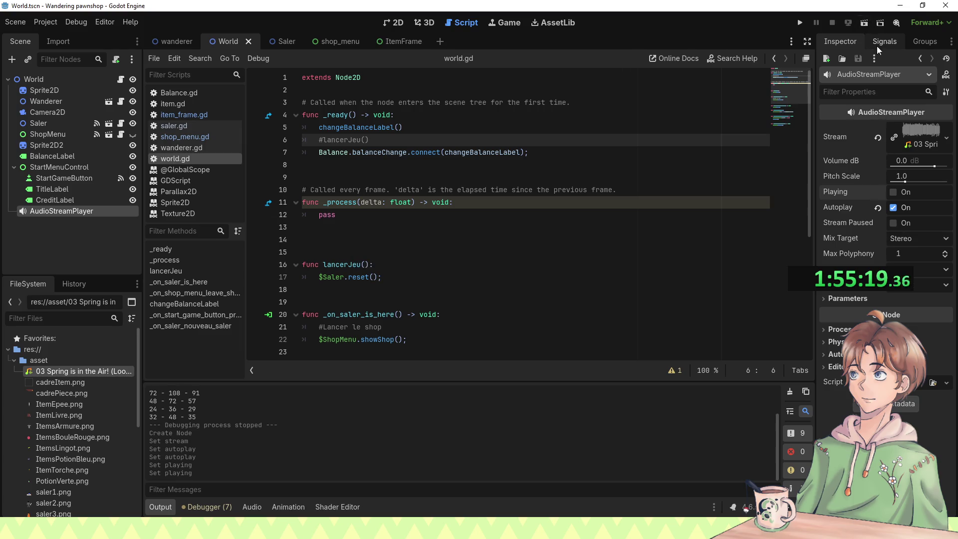
Step: Connect the music player's finished signal to a new handler function in world.gd
{"action": "left_click", "coordinate": [876, 45]}
{"action": "double_click", "coordinate": [870, 90]}
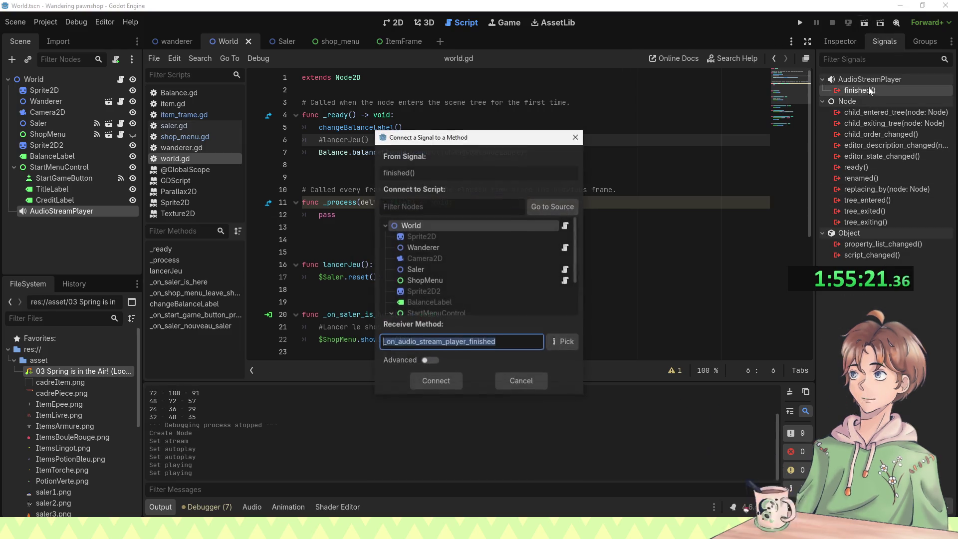
{"action": "left_click", "coordinate": [452, 376]}
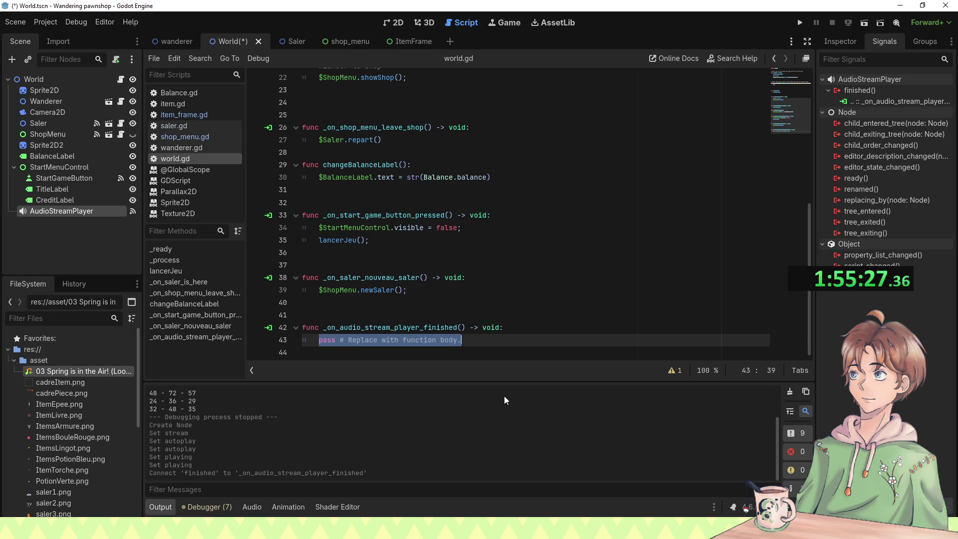
Step: Write $AudioStreamPlayer.play(); in the new handler and save world.gd
{"action": "type", "text": "$"}
{"action": "key", "text": "Escape"}
{"action": "type", "text": "Aud"}
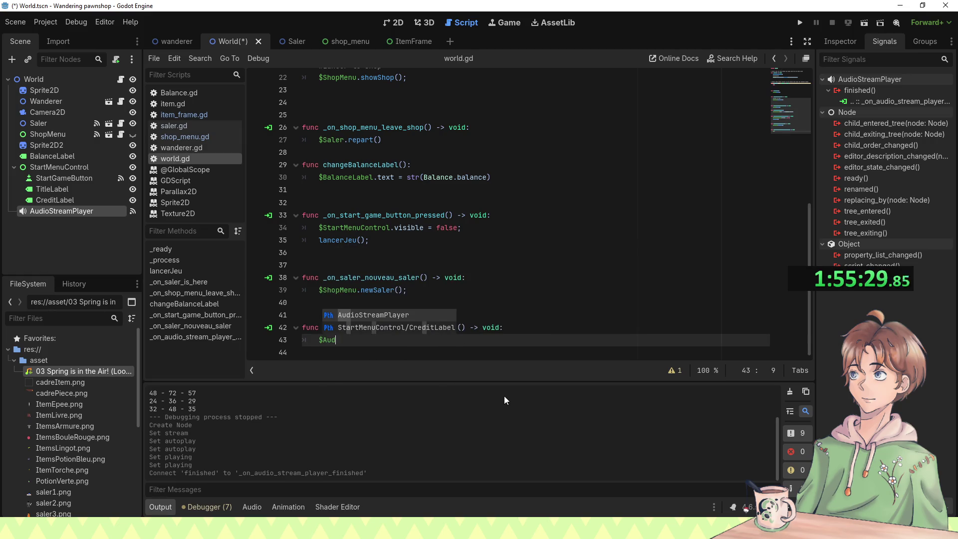
{"action": "key", "text": "Return"}
{"action": "type", "text": "."}
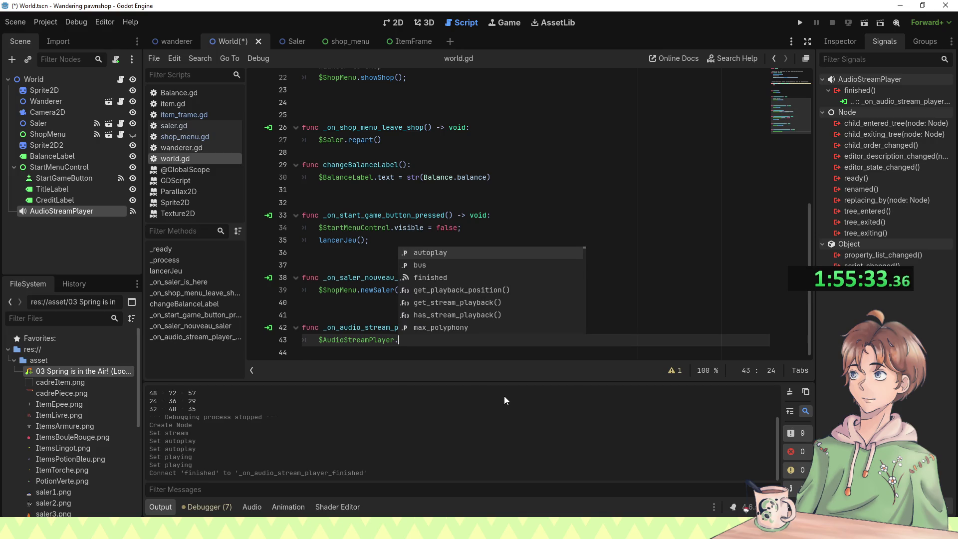
{"action": "type", "text": "pl"}
{"action": "key", "text": "Return"}
{"action": "key", "text": "End"}
{"action": "type", "text": ";"}
{"action": "key", "text": "ctrl+s"}
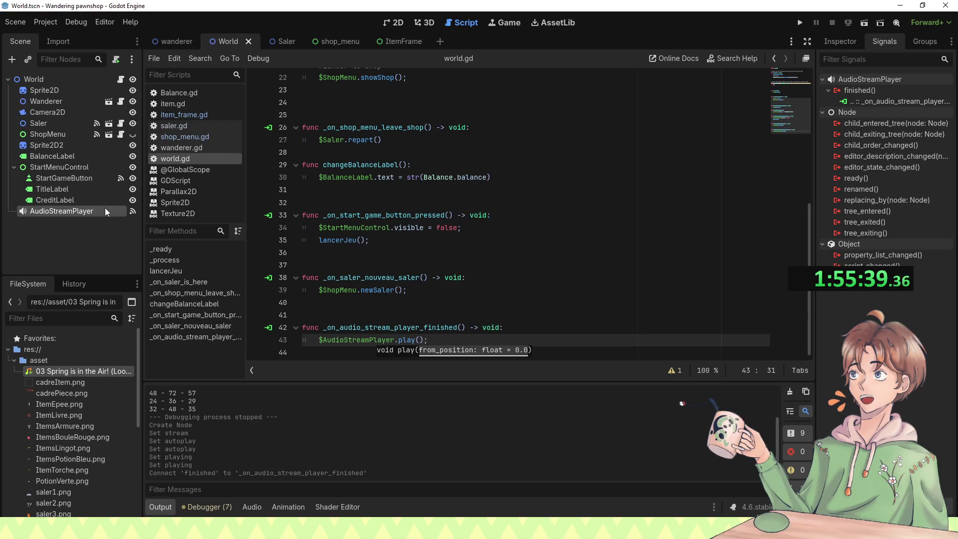
{"action": "left_click", "coordinate": [846, 45]}
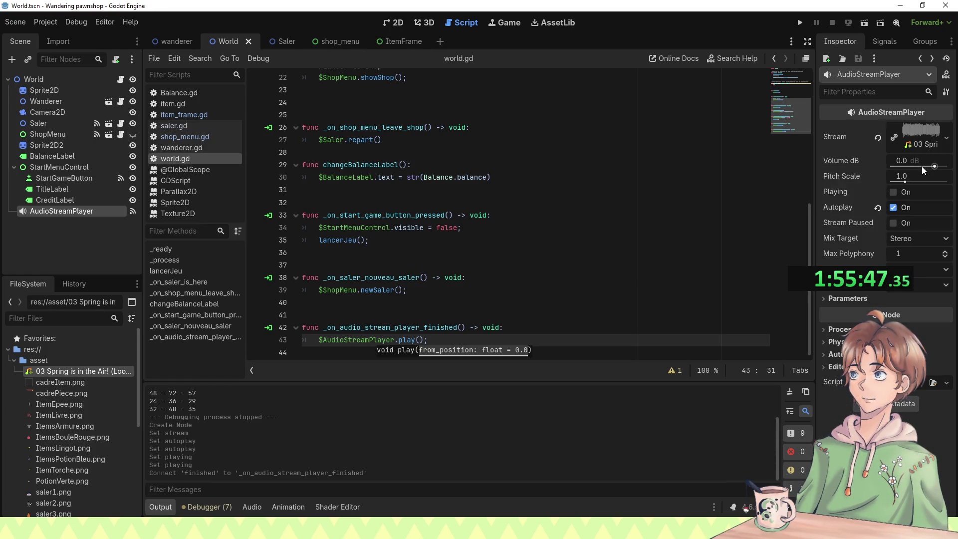
Step: In the 2D view, select World and add a CheckButton child found by searching 'butt'
{"action": "left_click", "coordinate": [394, 25]}
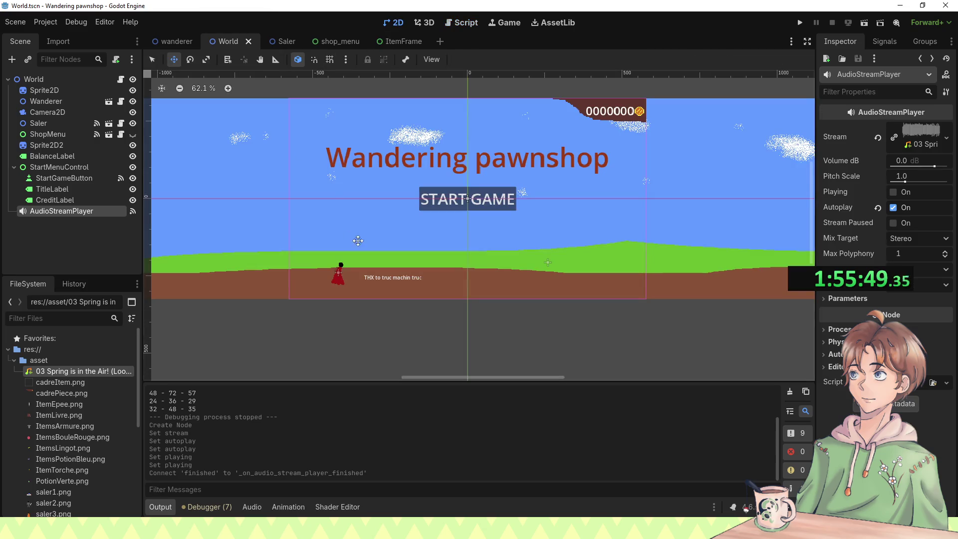
{"action": "scroll", "coordinate": [429, 316], "scroll_direction": "up", "scroll_amount": 3}
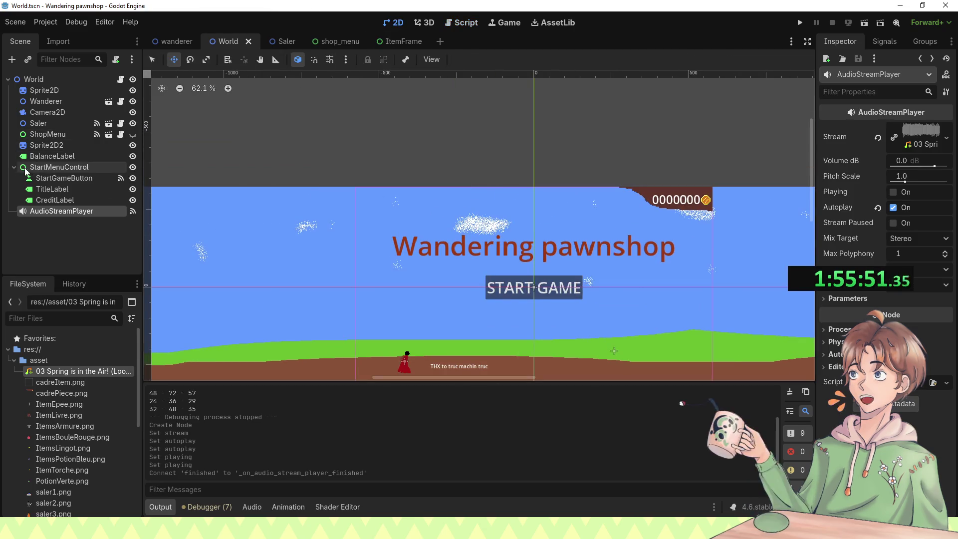
{"action": "left_click", "coordinate": [14, 167]}
{"action": "left_click", "coordinate": [47, 79]}
{"action": "key", "text": "ctrl+a"}
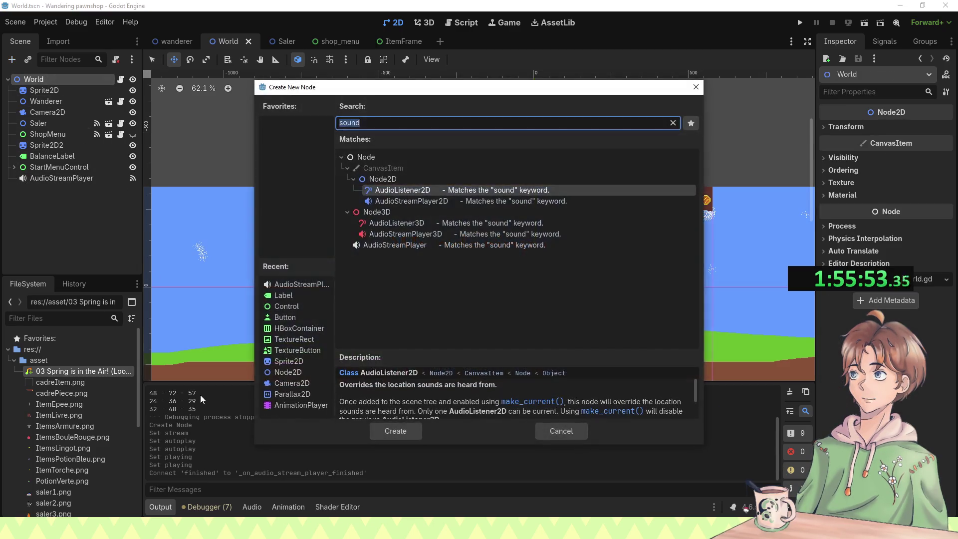
{"action": "type", "text": "bouto"}
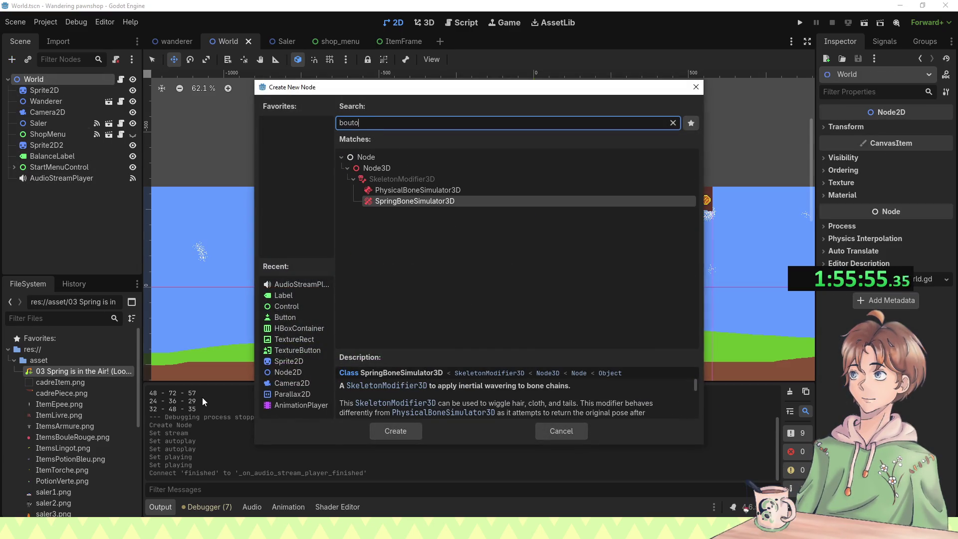
{"action": "key", "text": "BackSpace"}
{"action": "key", "text": "BackSpace"}
{"action": "key", "text": "BackSpace"}
{"action": "type", "text": "utt"}
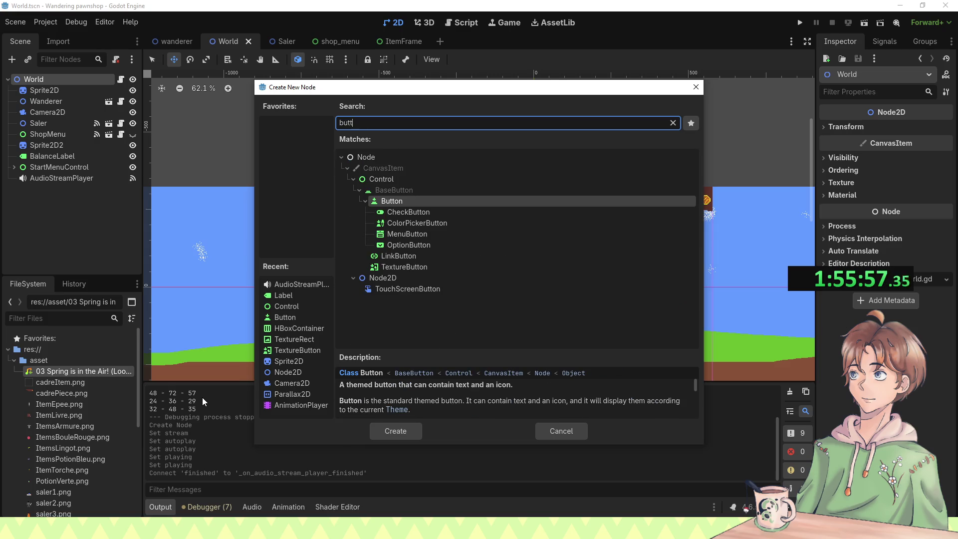
{"action": "left_click", "coordinate": [439, 213]}
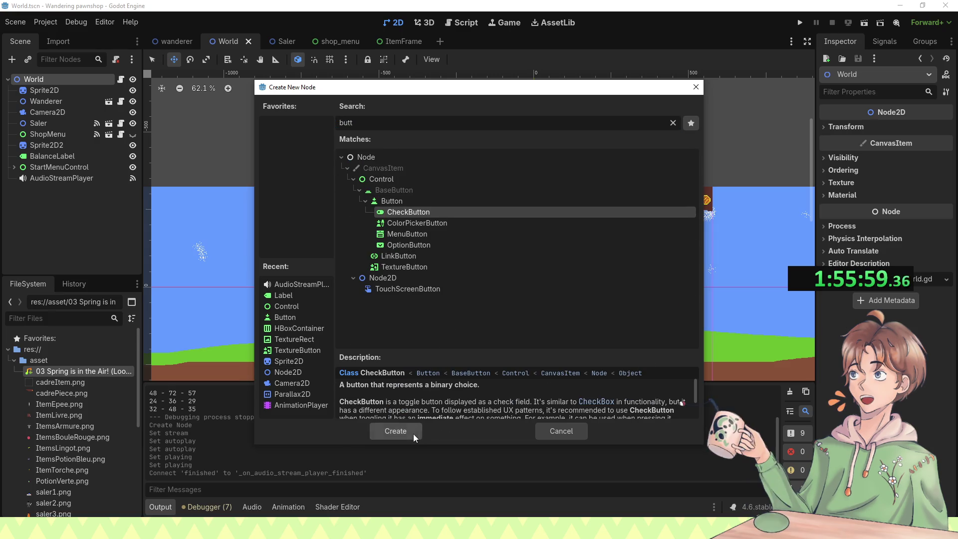
{"action": "left_click", "coordinate": [413, 432]}
{"action": "scroll", "coordinate": [586, 313], "scroll_direction": "up", "scroll_amount": 5}
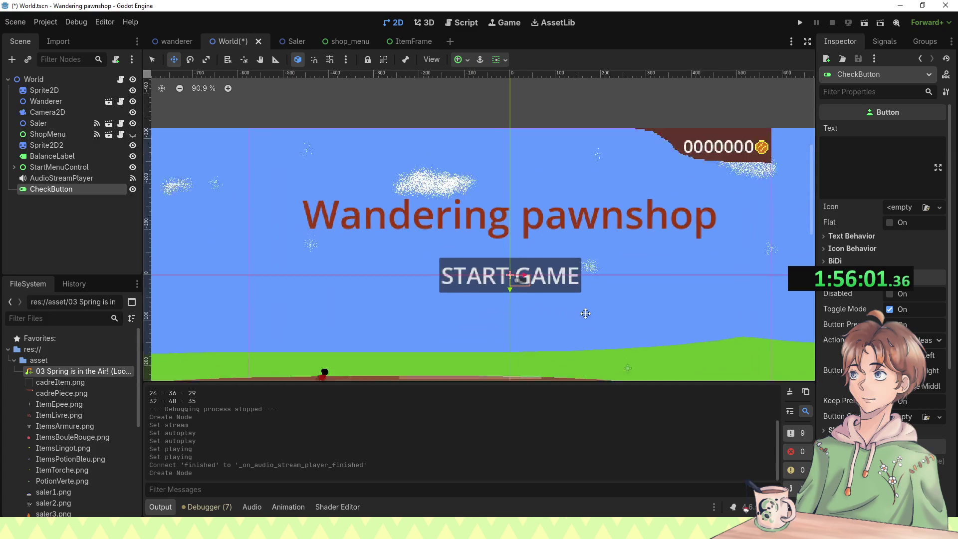
Step: Move the CheckButton to the scene's top-left, then try widening it and reset its size
{"action": "mouse_move", "coordinate": [524, 280]}
{"action": "left_mouse_down"}
{"action": "mouse_move", "coordinate": [342, 163]}
{"action": "mouse_move", "coordinate": [231, 118]}
{"action": "left_mouse_up"}
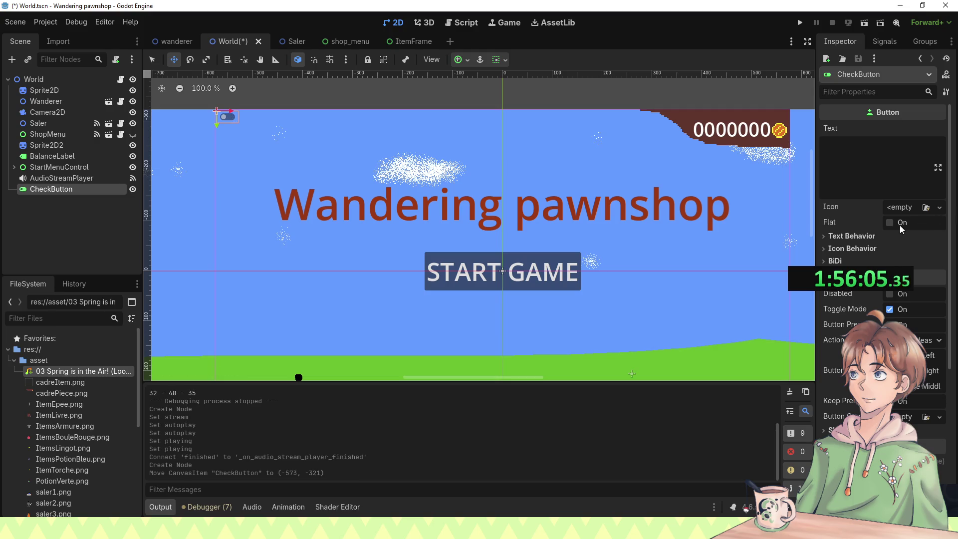
{"action": "left_click", "coordinate": [869, 92]}
{"action": "type", "text": "size"}
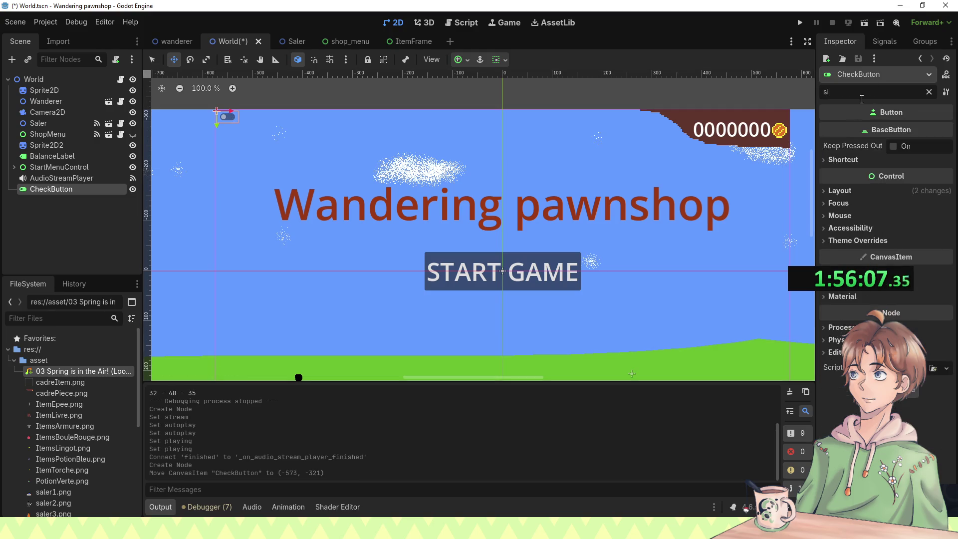
{"action": "left_click", "coordinate": [859, 164]}
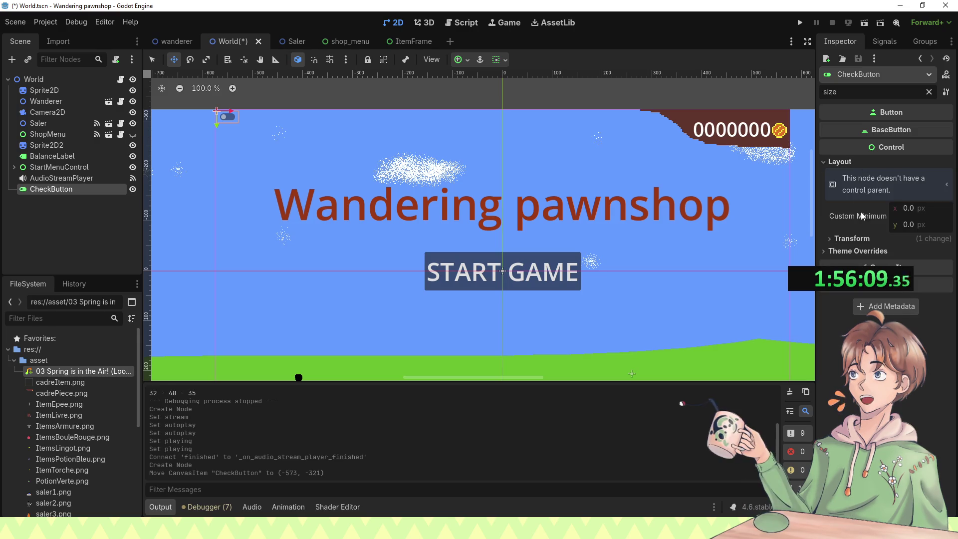
{"action": "left_click", "coordinate": [858, 238]}
{"action": "mouse_move", "coordinate": [918, 251]}
{"action": "left_mouse_down"}
{"action": "mouse_move", "coordinate": [929, 252]}
{"action": "mouse_move", "coordinate": [907, 267]}
{"action": "left_mouse_up"}
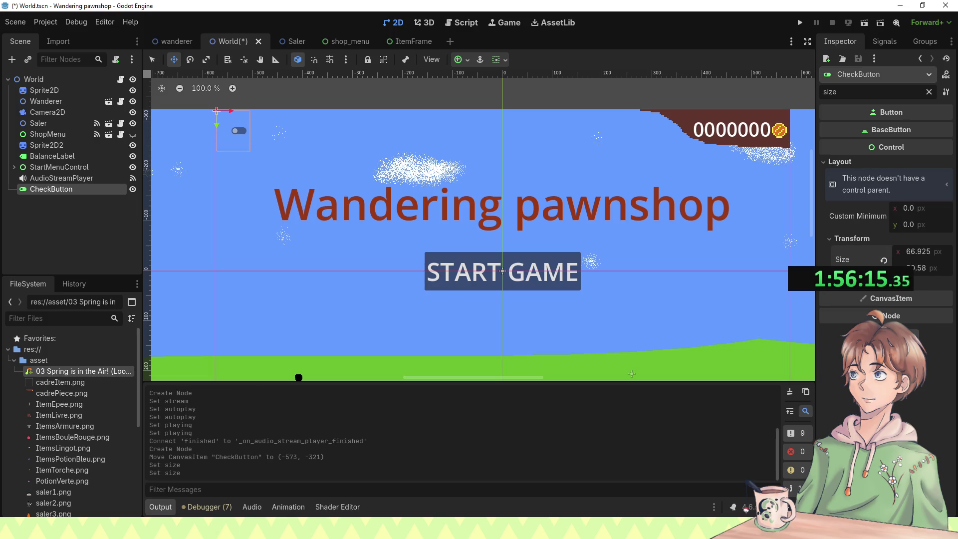
{"action": "left_click", "coordinate": [883, 259]}
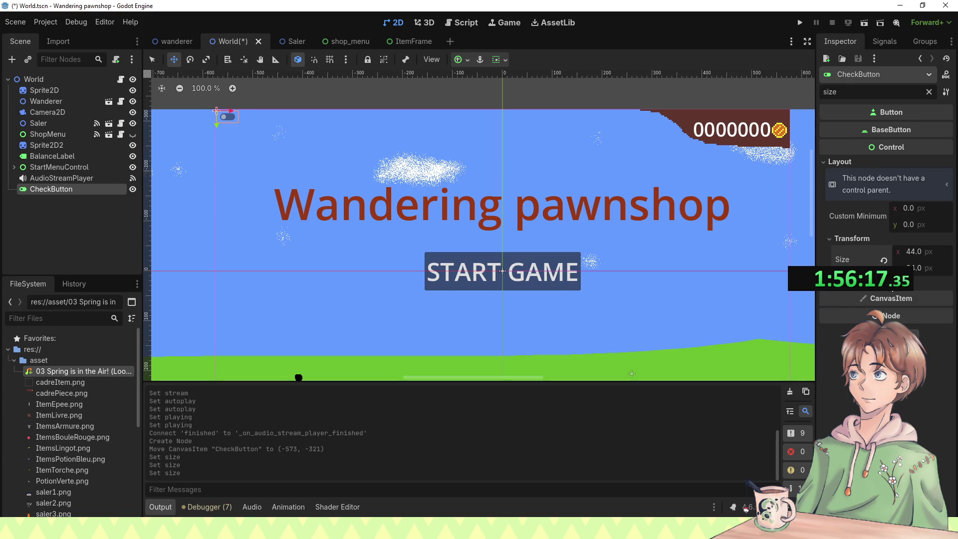
Step: Try a 100 px font size and an 81 px minimum width, undoing both
{"action": "left_click", "coordinate": [854, 306]}
{"action": "left_click_drag", "start_coordinate": [917, 317], "coordinate": [938, 317]}
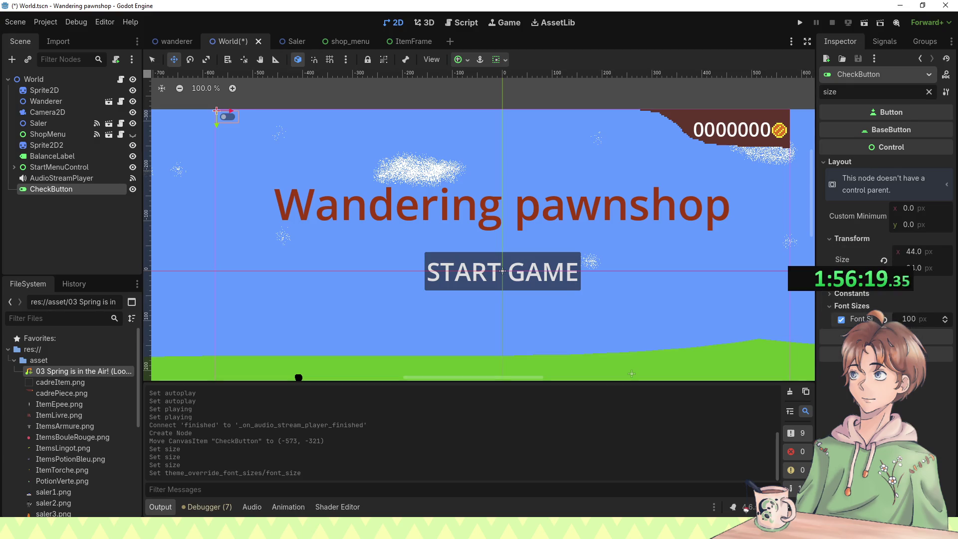
{"action": "key", "text": "ctrl+z"}
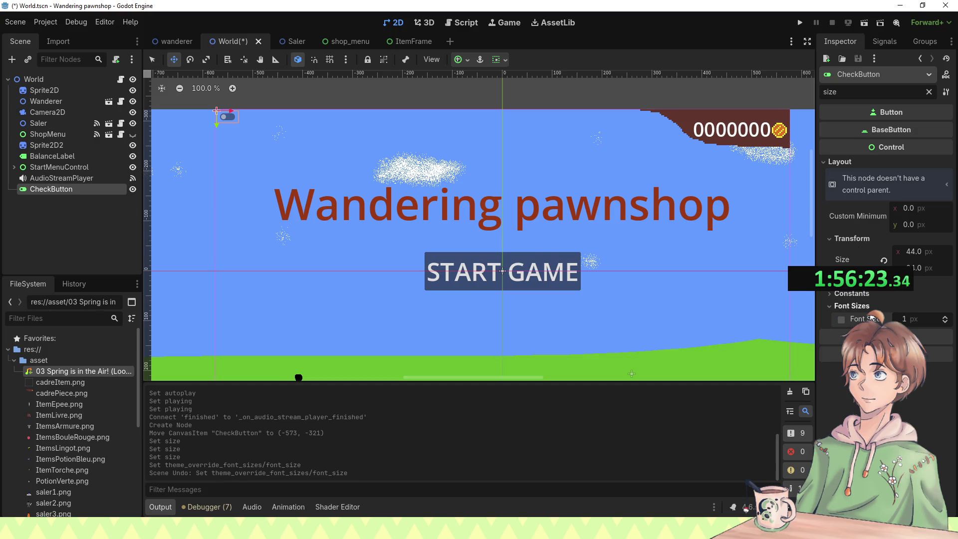
{"action": "left_click", "coordinate": [848, 294]}
{"action": "left_click_drag", "start_coordinate": [904, 208], "coordinate": [945, 208]}
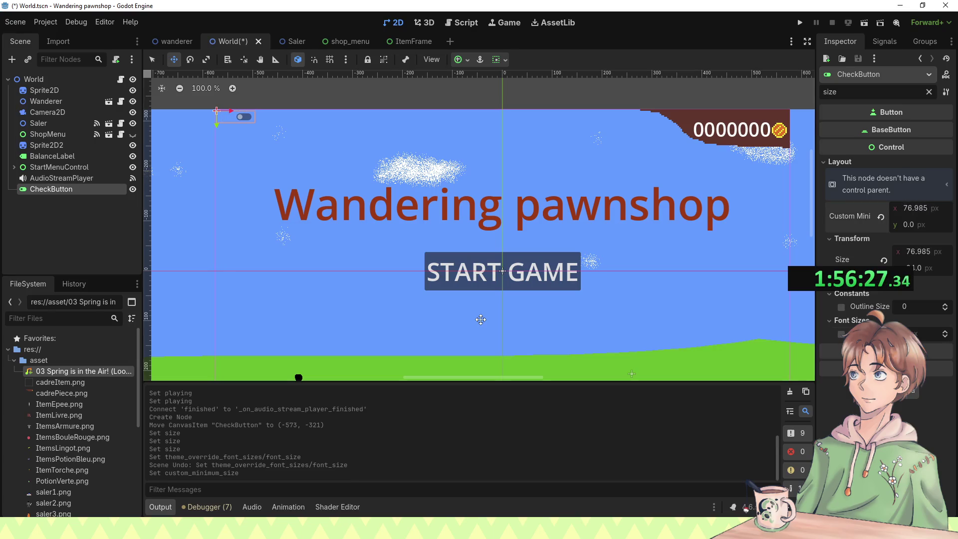
{"action": "key", "text": "ctrl+z"}
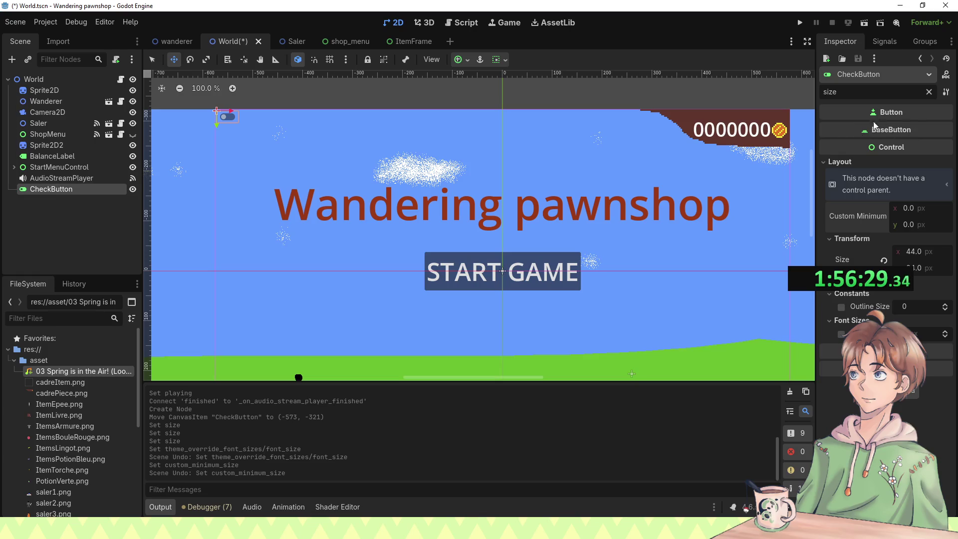
{"action": "left_click", "coordinate": [929, 92]}
Step: Set the CheckButton text to 'Musique' with Center alignment
{"action": "left_click", "coordinate": [855, 172]}
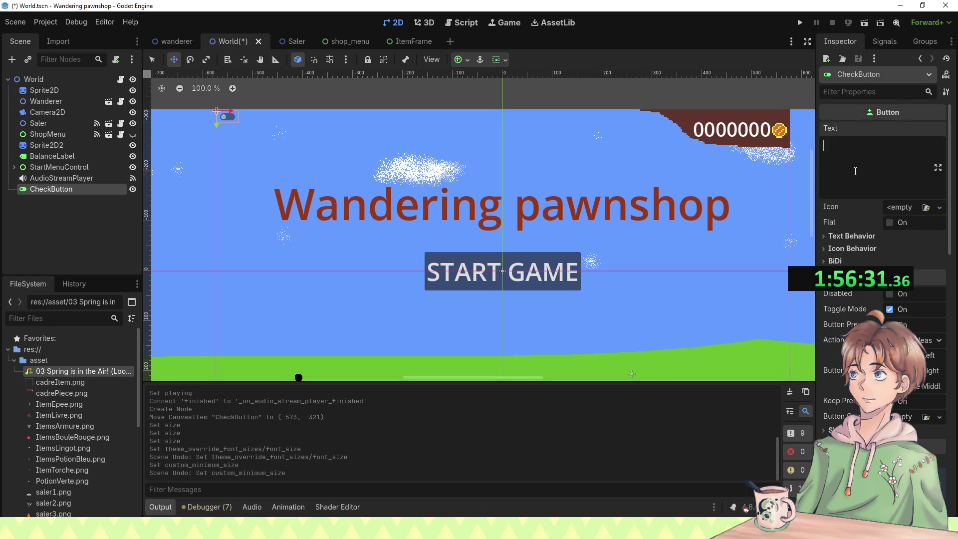
{"action": "type", "text": "Musique"}
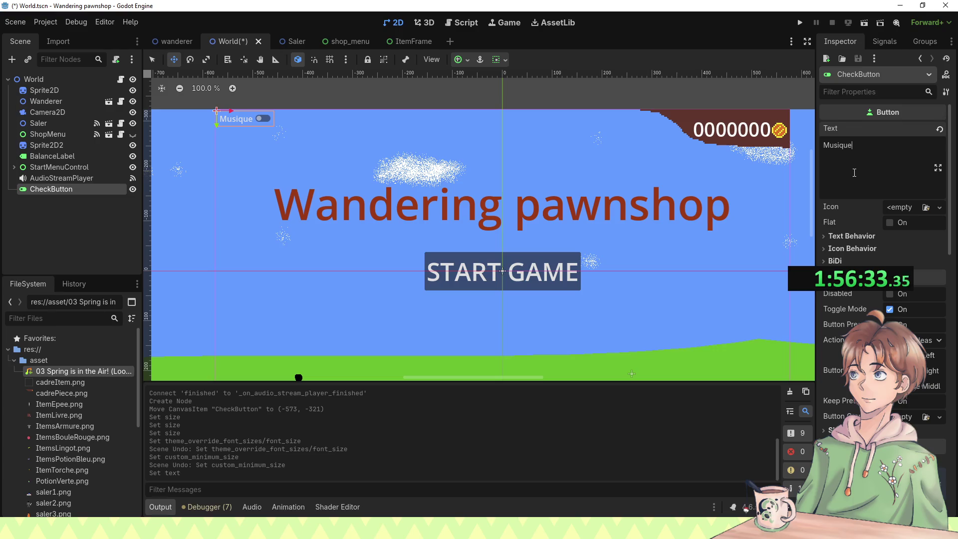
{"action": "left_click", "coordinate": [863, 235]}
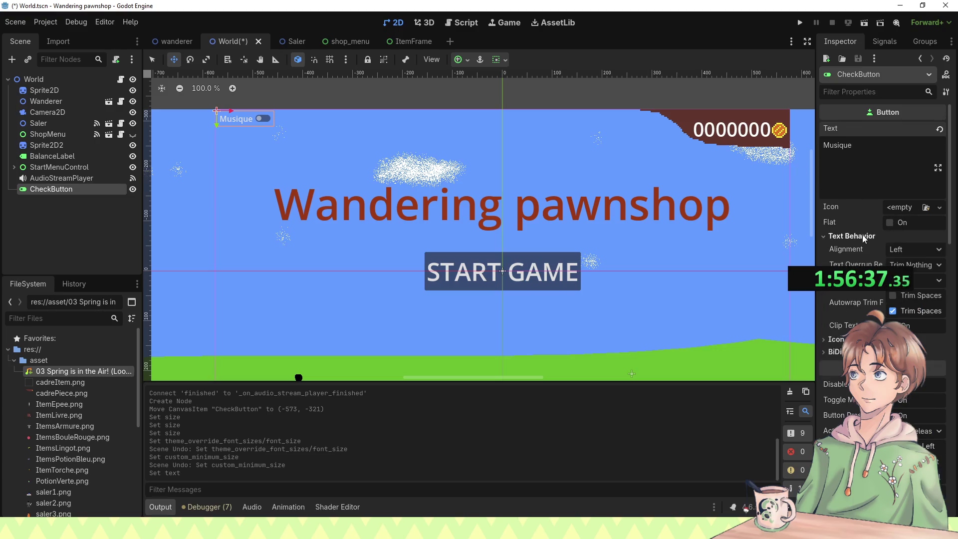
{"action": "left_click", "coordinate": [928, 252]}
{"action": "left_click", "coordinate": [923, 278]}
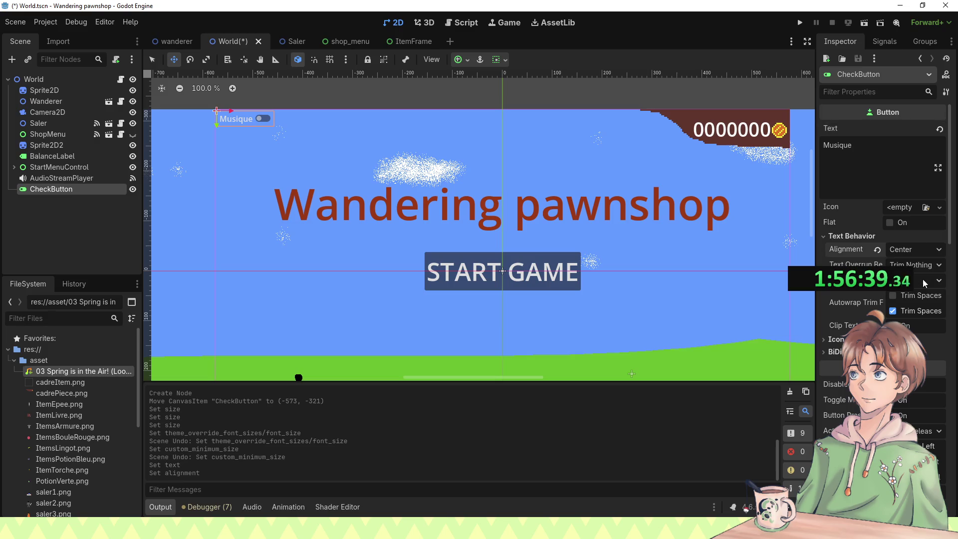
{"action": "left_click", "coordinate": [917, 280]}
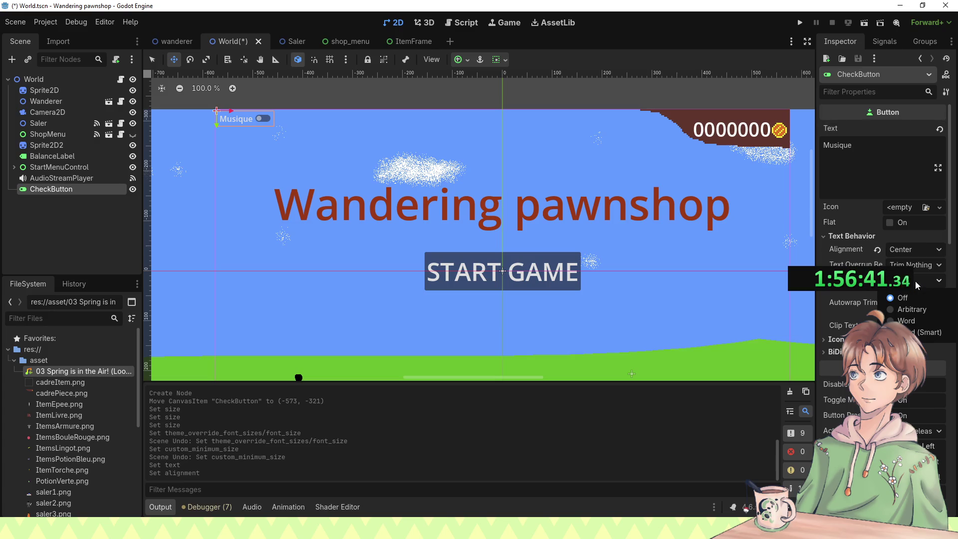
{"action": "left_click", "coordinate": [915, 280]}
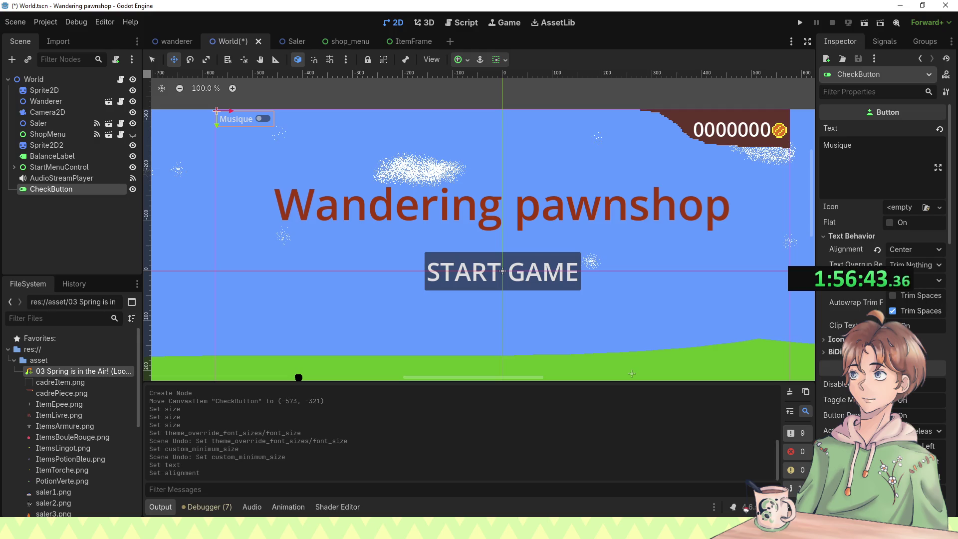
{"action": "left_click", "coordinate": [900, 223]}
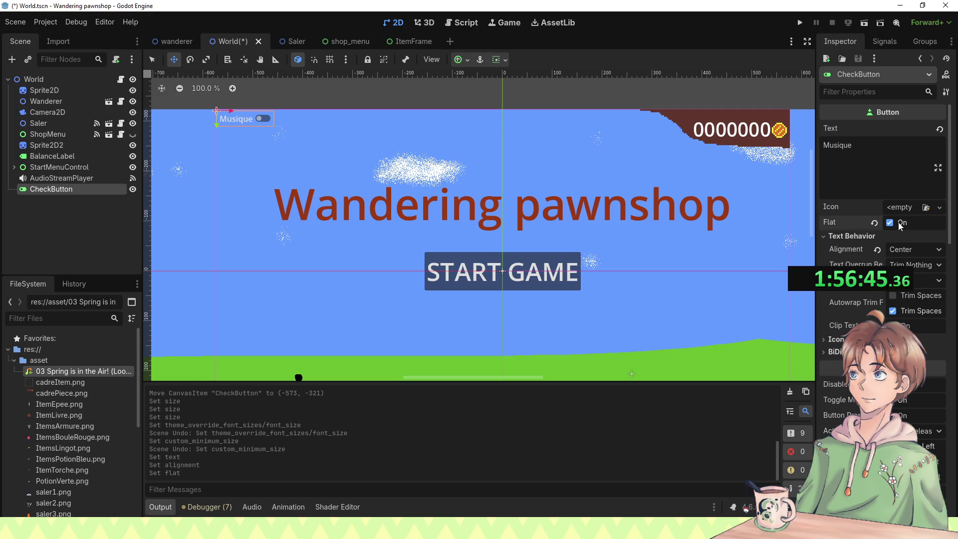
{"action": "left_click", "coordinate": [900, 224]}
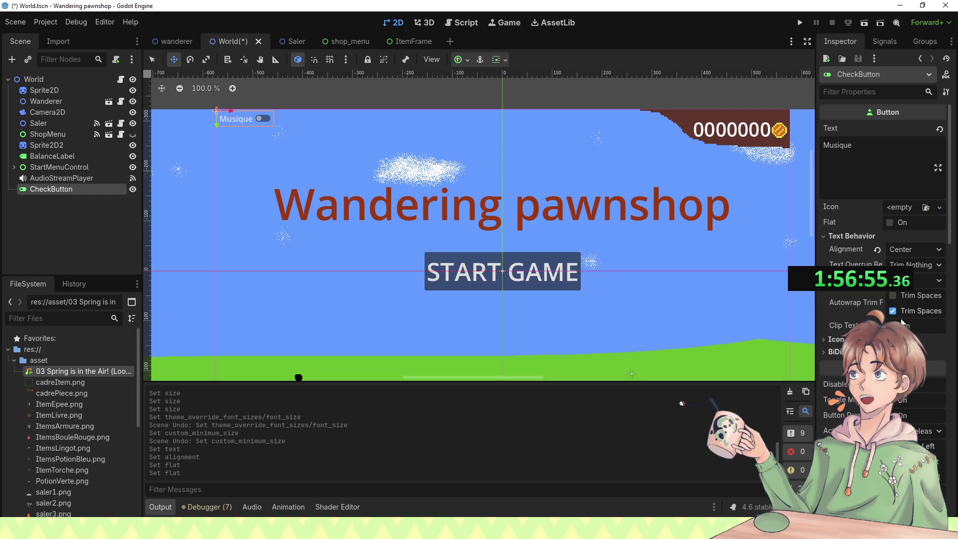
Step: Make the Musique toggle start pressed and save the World scene
{"action": "scroll", "coordinate": [927, 341], "scroll_direction": "down", "scroll_amount": 3}
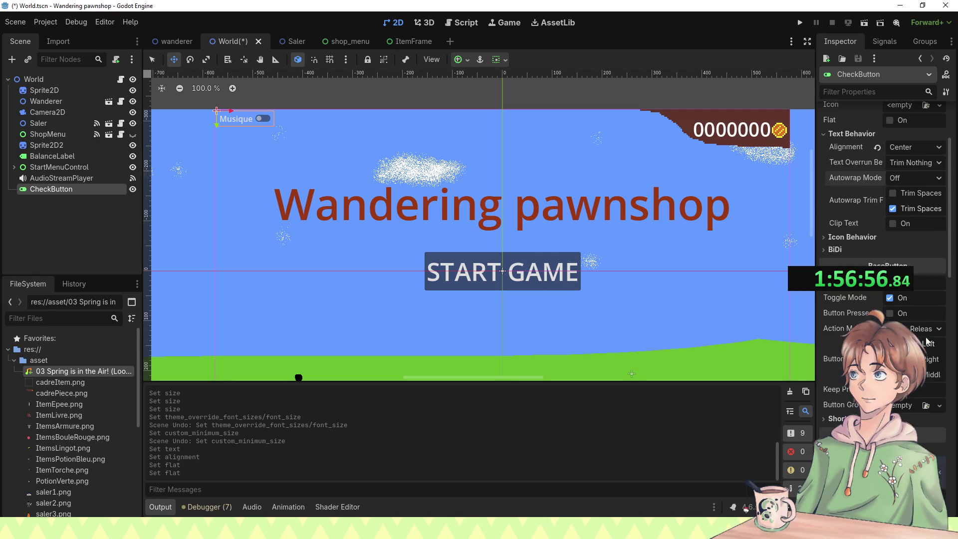
{"action": "left_click", "coordinate": [888, 314]}
{"action": "left_click", "coordinate": [889, 314]}
{"action": "left_click", "coordinate": [889, 315]}
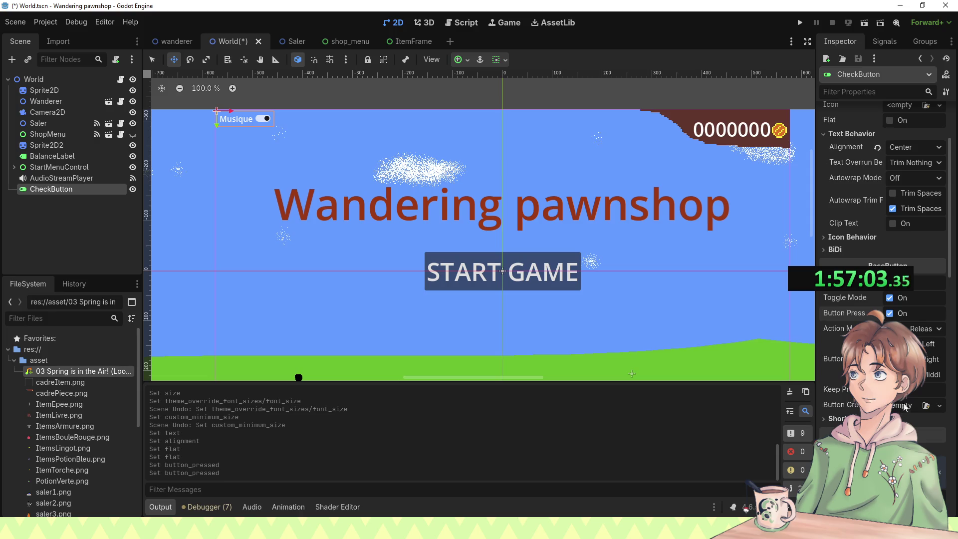
{"action": "left_click", "coordinate": [839, 419]}
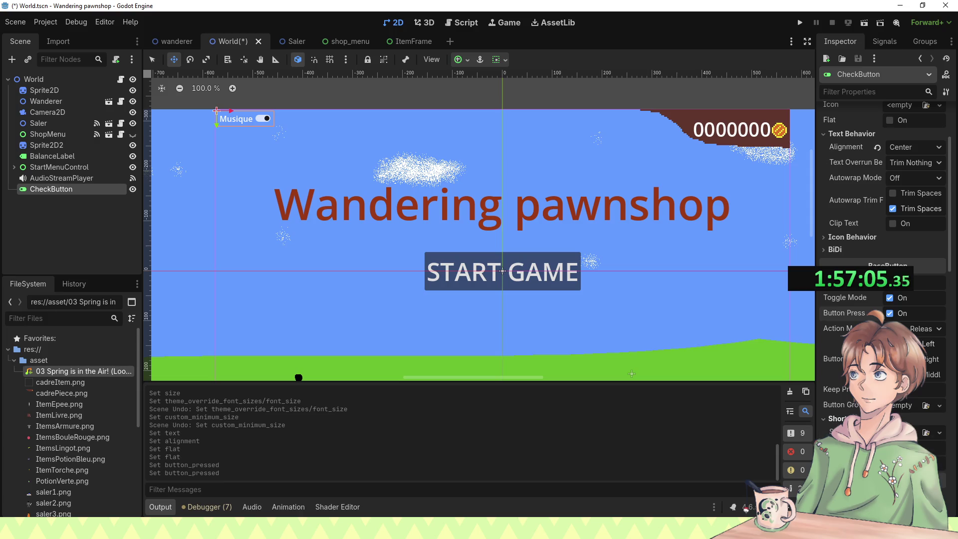
{"action": "key", "text": "ctrl+s"}
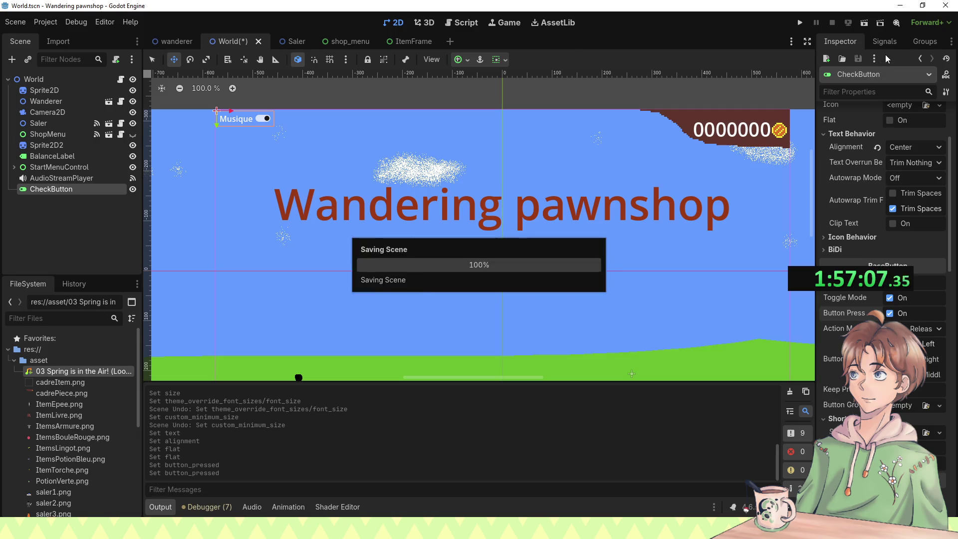
Step: Connect the CheckButton's toggled signal to a new _on_check_button_toggled function in world.gd
{"action": "left_click", "coordinate": [884, 46]}
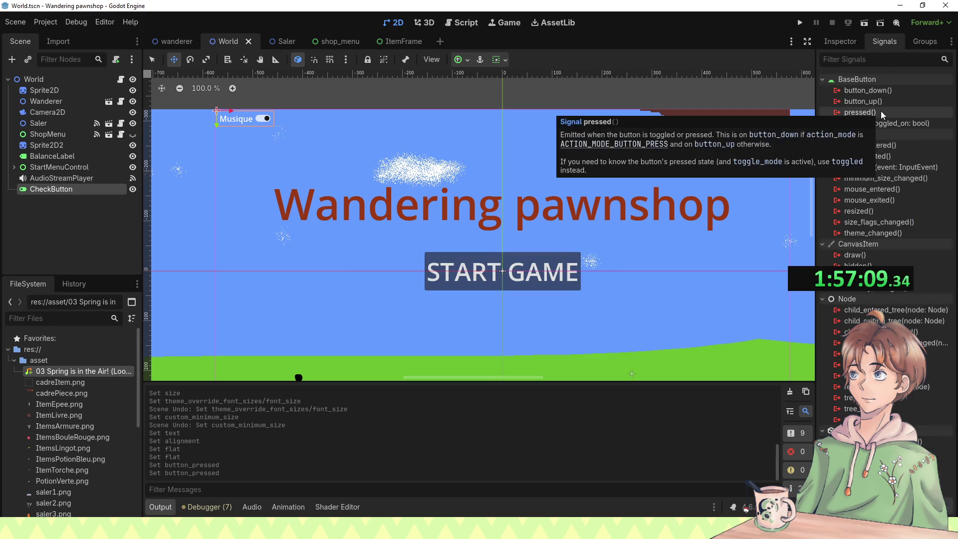
{"action": "mouse_move", "coordinate": [886, 126]}
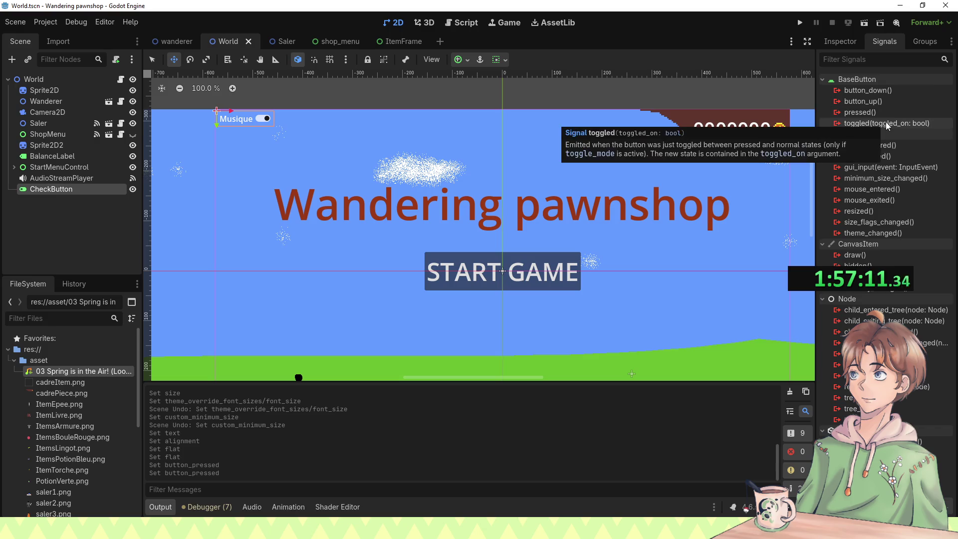
{"action": "double_click", "coordinate": [886, 124]}
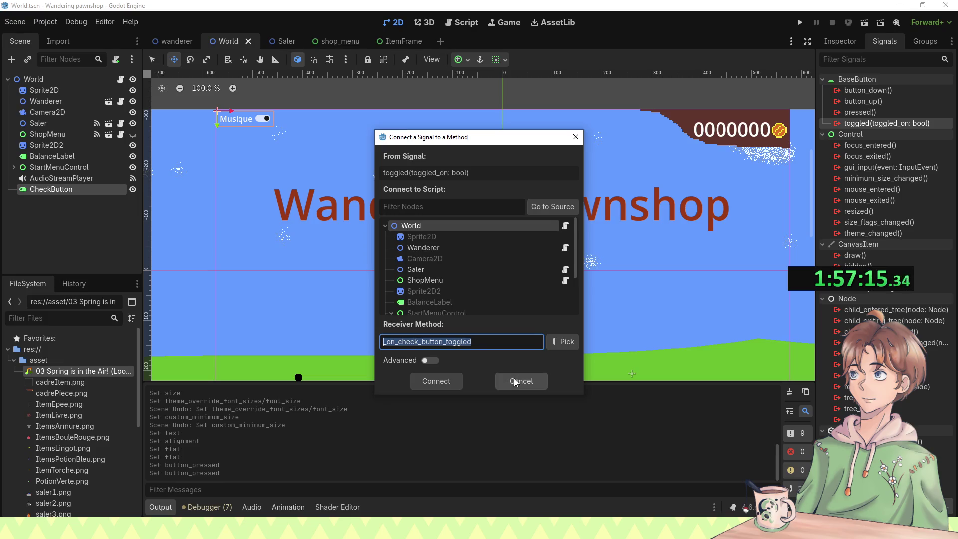
{"action": "left_click", "coordinate": [445, 381]}
{"action": "left_click", "coordinate": [445, 381]}
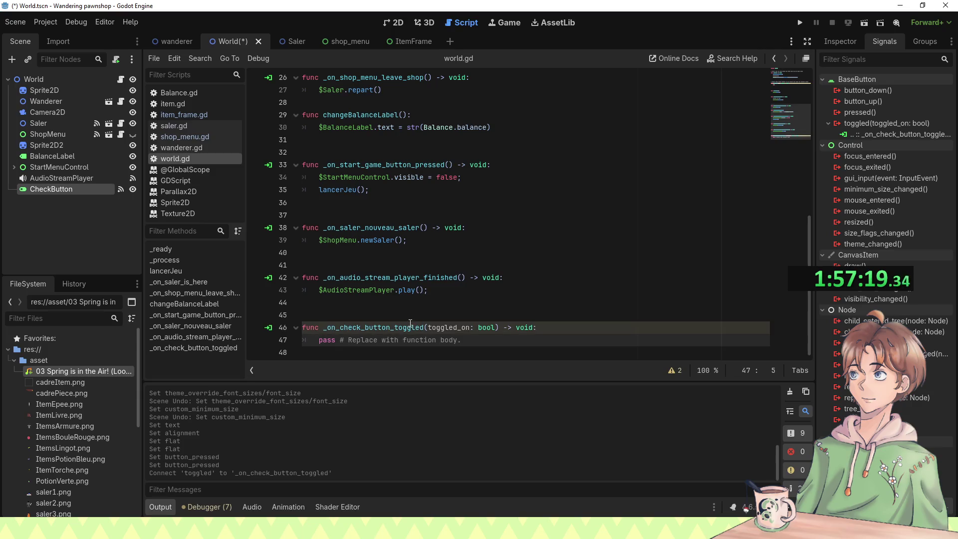
Step: Replace the handler's pass with $AudioStreamPlayer, trying mute, sound and bus as members
{"action": "left_click", "coordinate": [497, 339], "text": "shift"}
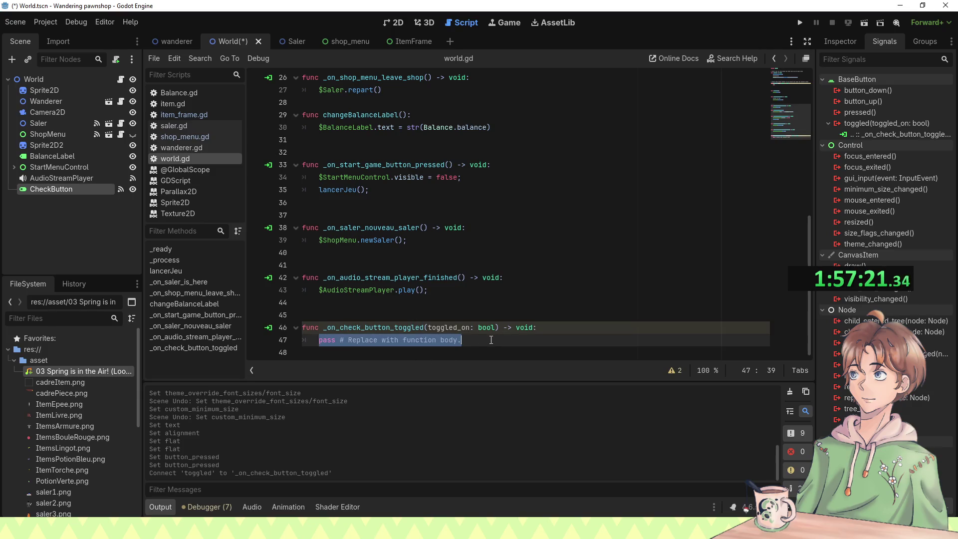
{"action": "type", "text": "$Au"}
{"action": "key", "text": "Return"}
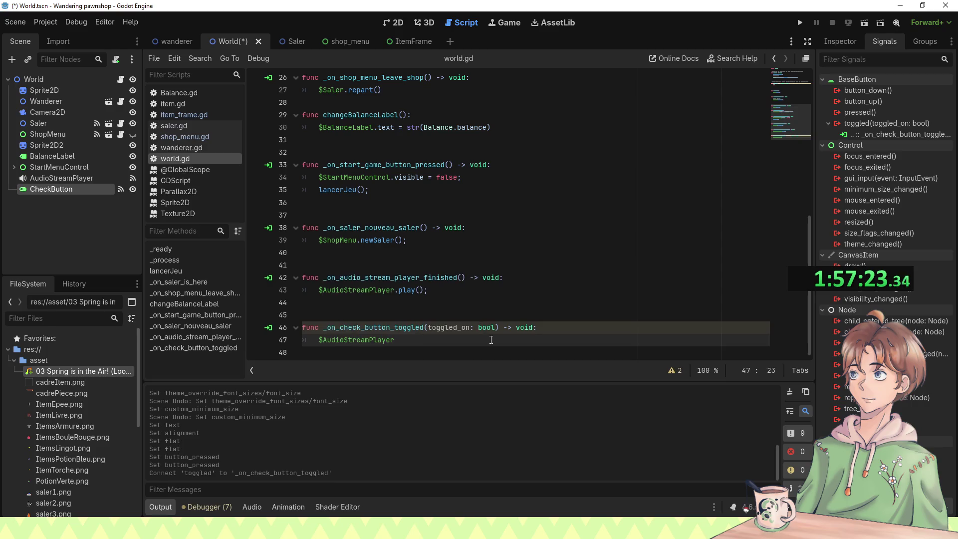
{"action": "type", "text": "mute"}
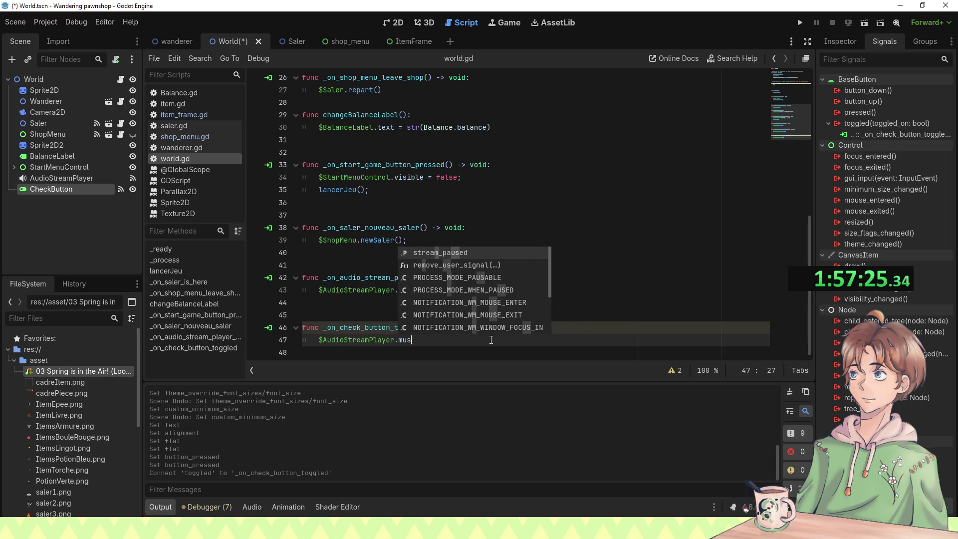
{"action": "key", "text": "BackSpace"}
{"action": "key", "text": "BackSpace"}
{"action": "key", "text": "BackSpace"}
{"action": "type", "text": "s"}
{"action": "key", "text": "BackSpace"}
{"action": "type", "text": "sound"}
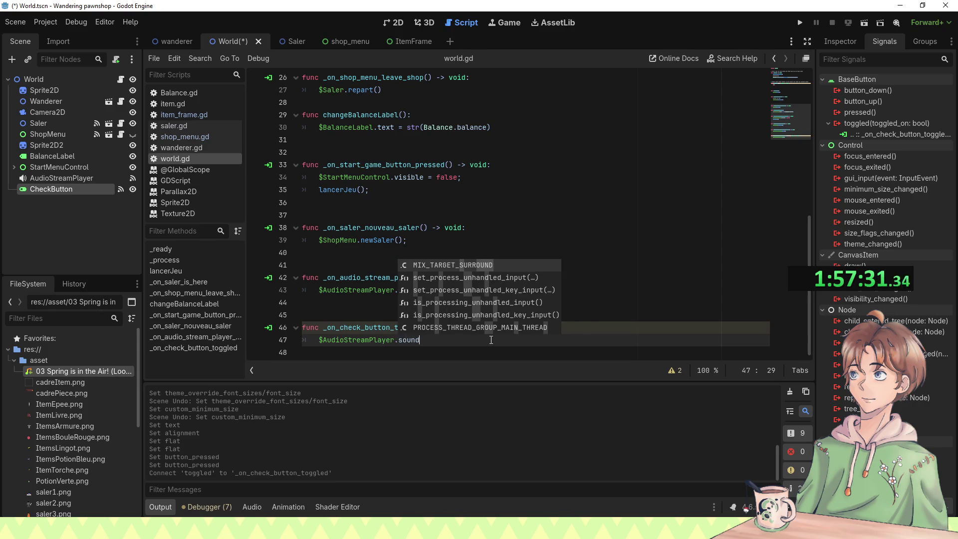
{"action": "key", "text": "BackSpace"}
{"action": "key", "text": "BackSpace"}
{"action": "key", "text": "BackSpace"}
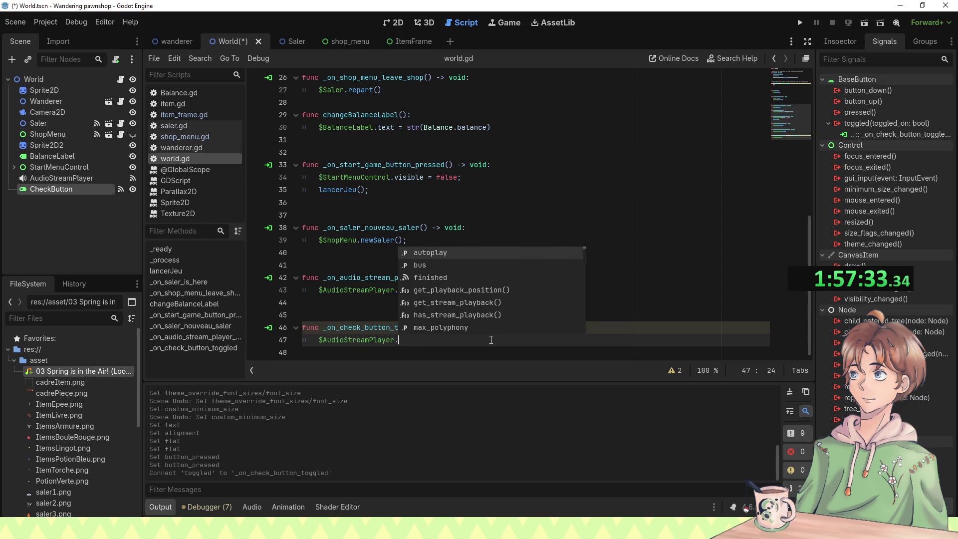
{"action": "key", "text": "Down"}
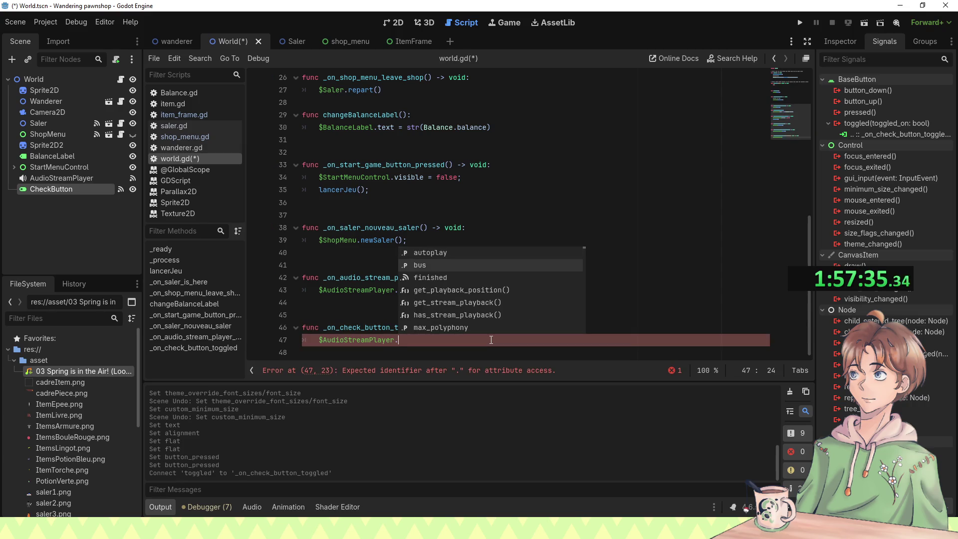
{"action": "key", "text": "Return"}
{"action": "type", "text": "."}
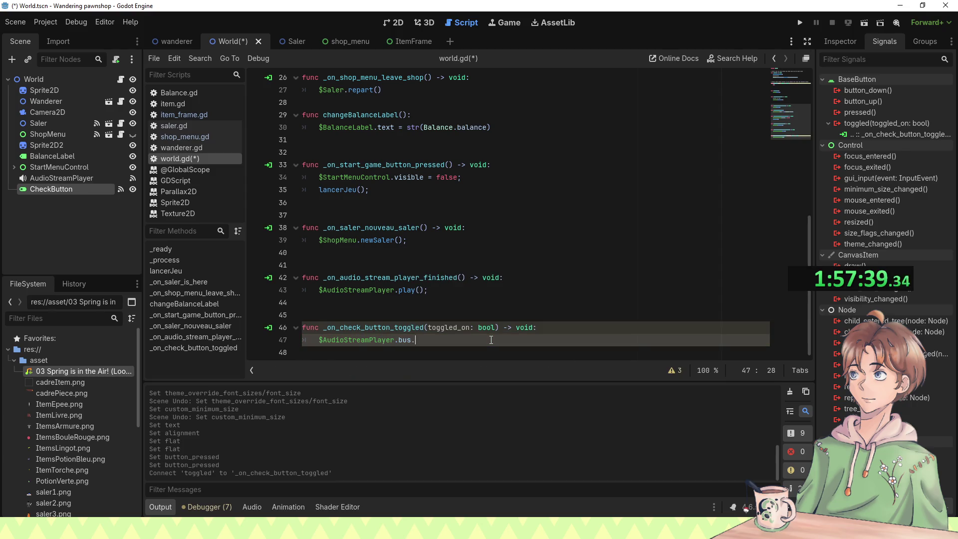
{"action": "key", "text": "BackSpace"}
{"action": "key", "text": "BackSpace"}
{"action": "key", "text": "BackSpace"}
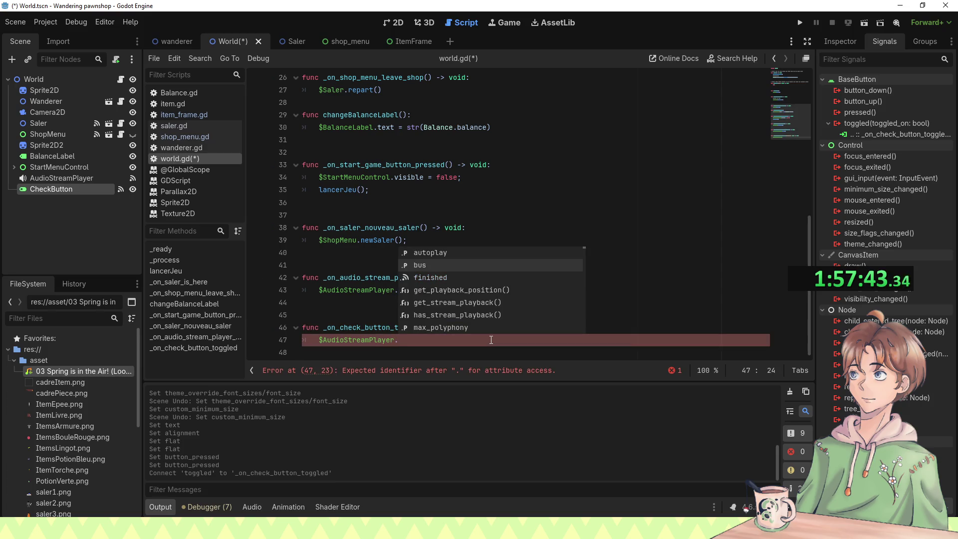
Step: Complete the handler line as $AudioStreamPlayer.volume_db from the member suggestions
{"action": "key", "text": "Up"}
{"action": "key", "text": "Up"}
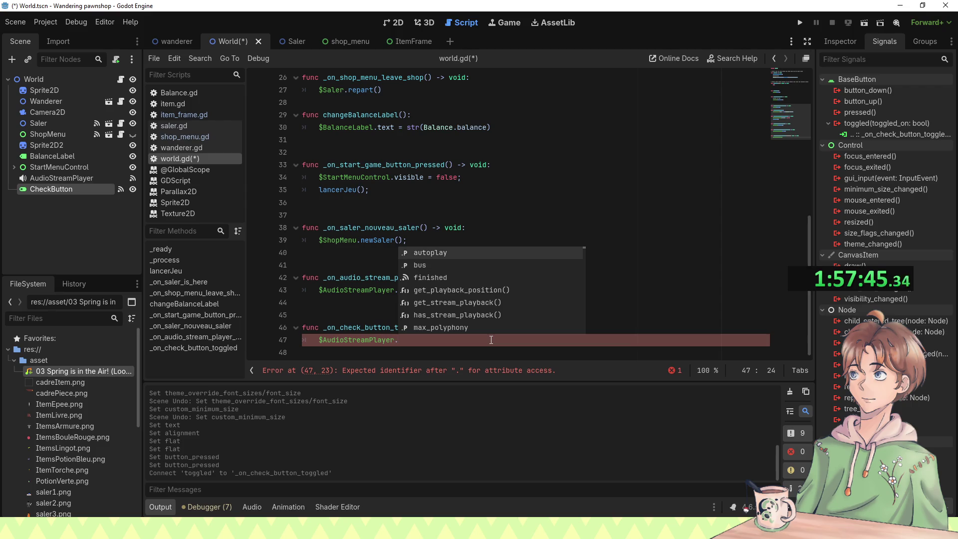
{"action": "key", "text": "Down"}
{"action": "key", "text": "Down"}
{"action": "key", "text": "Down"}
{"action": "key", "text": "Down"}
{"action": "key", "text": "Down"}
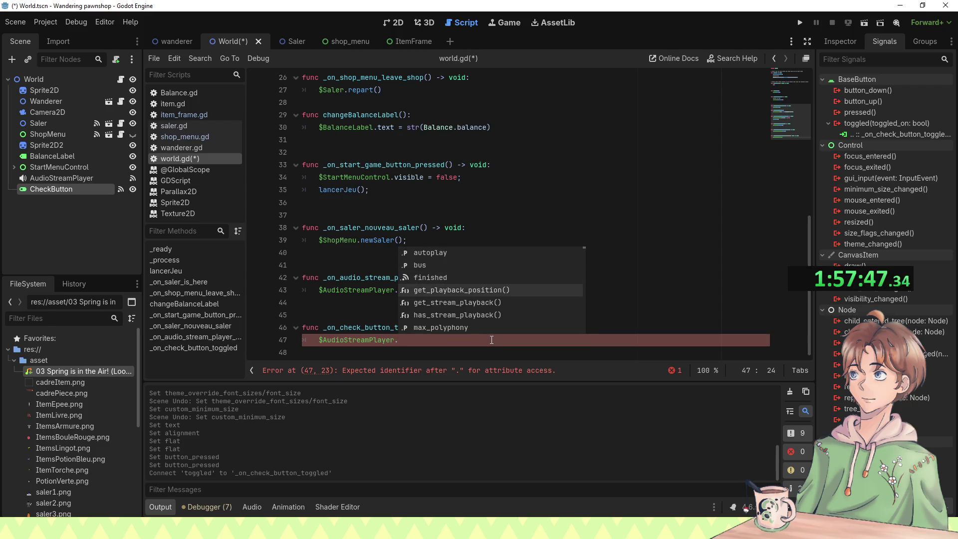
{"action": "key", "text": "Down"}
{"action": "key", "text": "Down"}
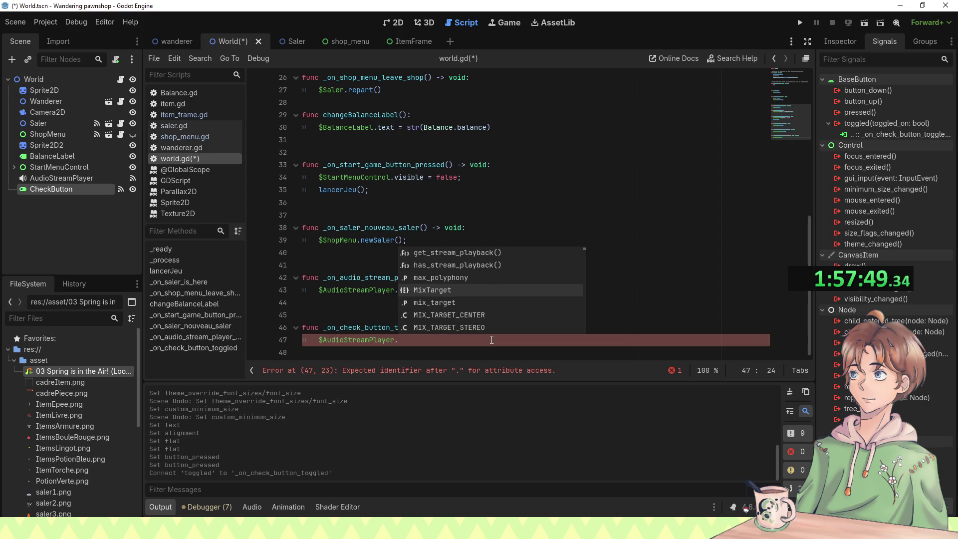
{"action": "key", "text": "Down"}
{"action": "key", "text": "Down"}
{"action": "key", "text": "Down"}
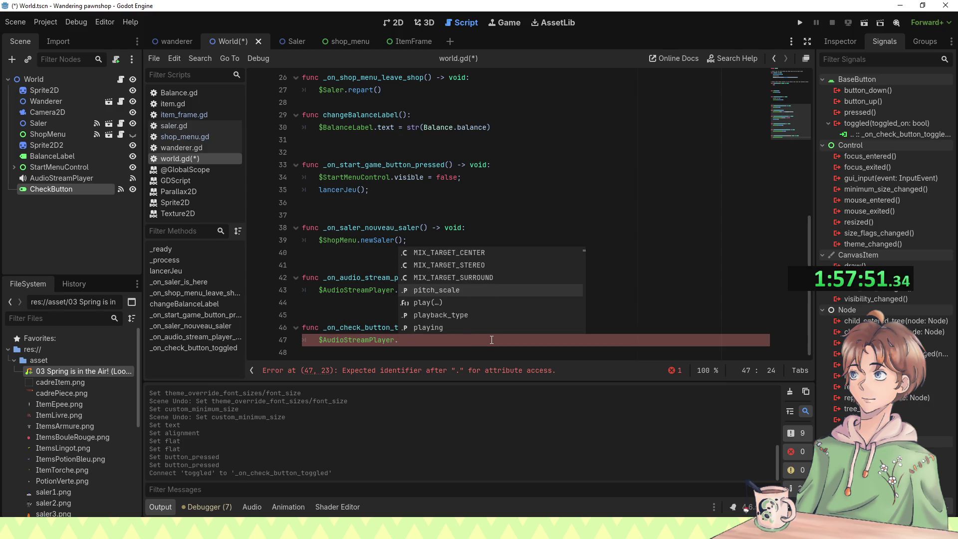
{"action": "key", "text": "Down"}
{"action": "key", "text": "Down"}
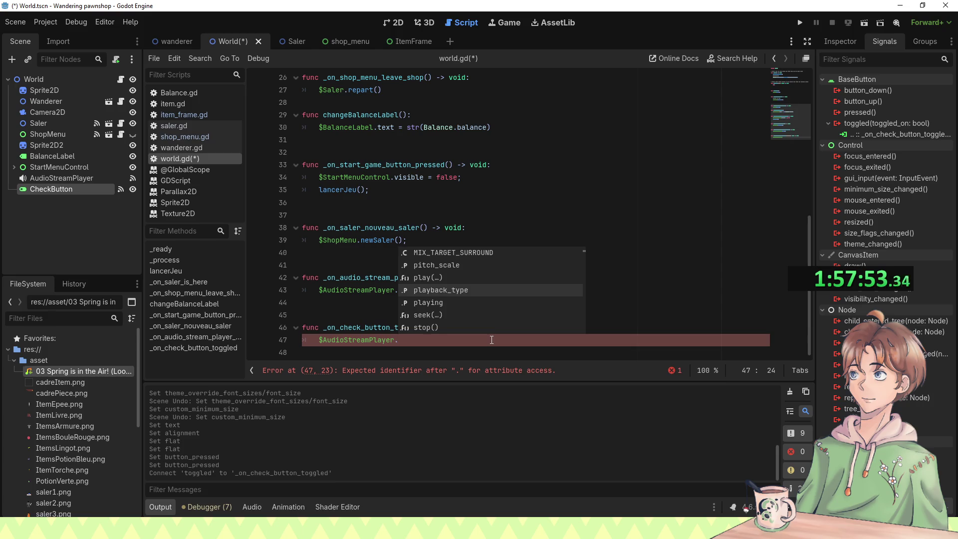
{"action": "key", "text": "Down"}
{"action": "key", "text": "Down"}
{"action": "type", "text": "vo"}
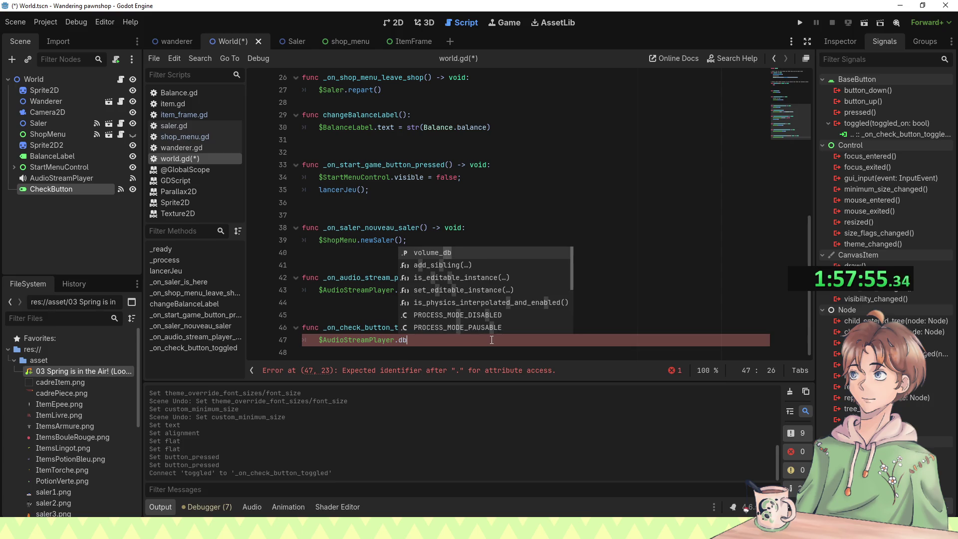
{"action": "key", "text": "Return"}
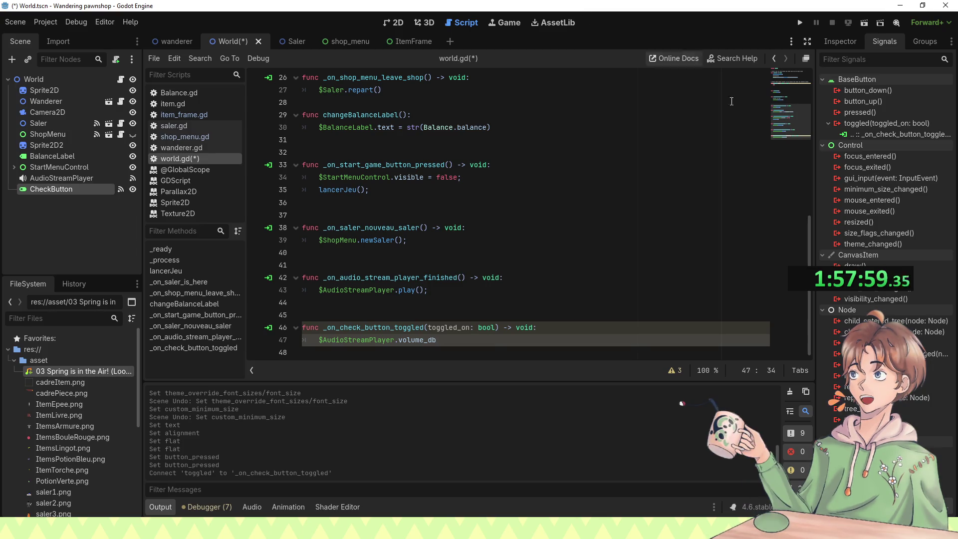
Step: Select the AudioStreamPlayer and test Volume dB at -80, then restore it to 0 dB
{"action": "left_click", "coordinate": [849, 41]}
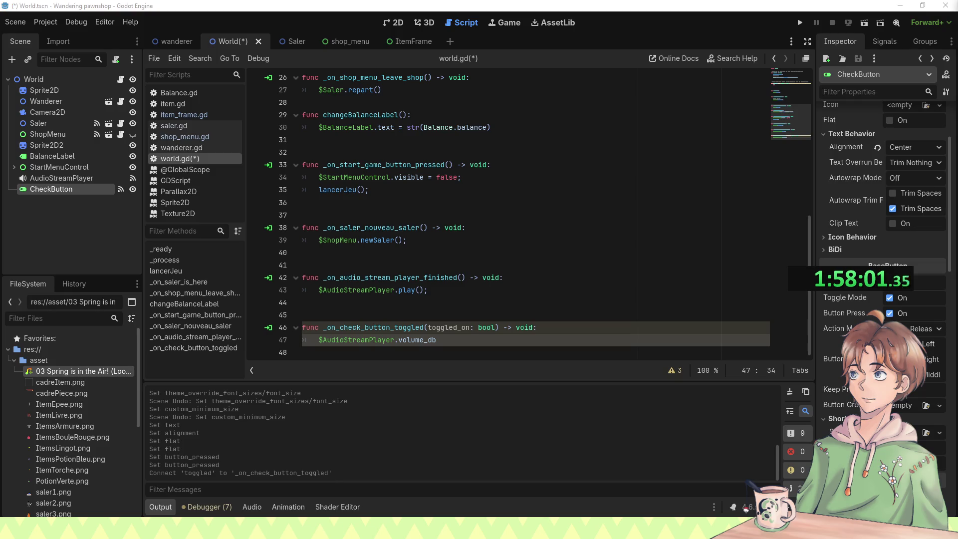
{"action": "scroll", "coordinate": [855, 195], "scroll_direction": "up", "scroll_amount": 3}
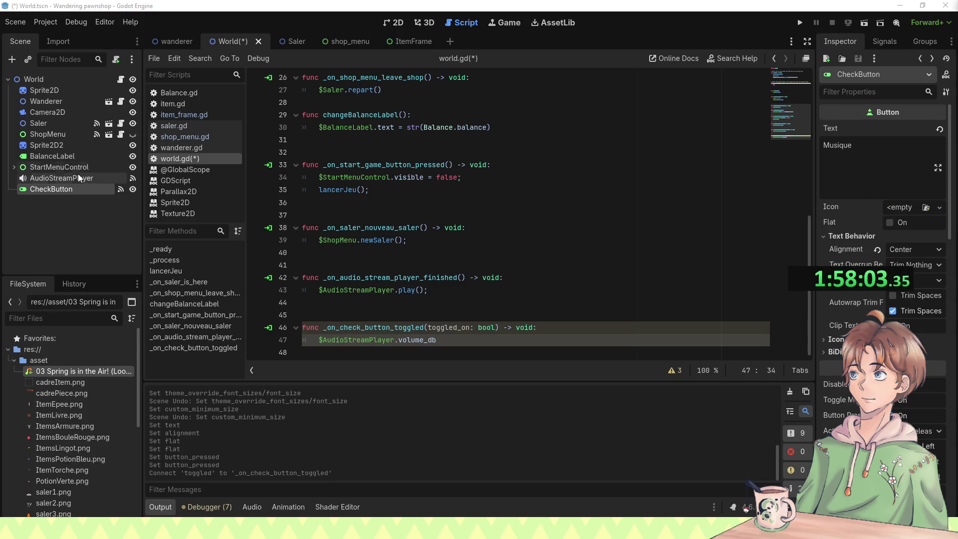
{"action": "left_click", "coordinate": [57, 179]}
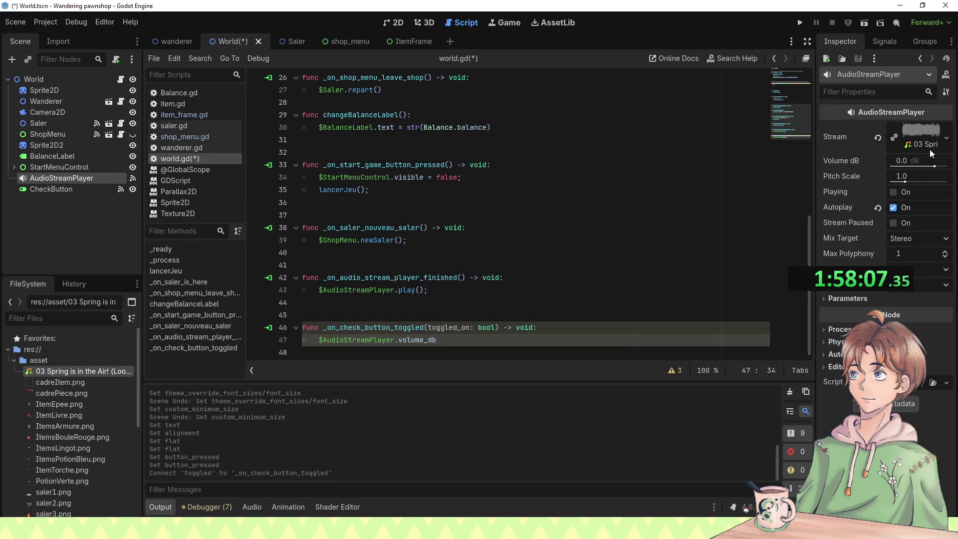
{"action": "left_click_drag", "start_coordinate": [916, 167], "coordinate": [859, 176]}
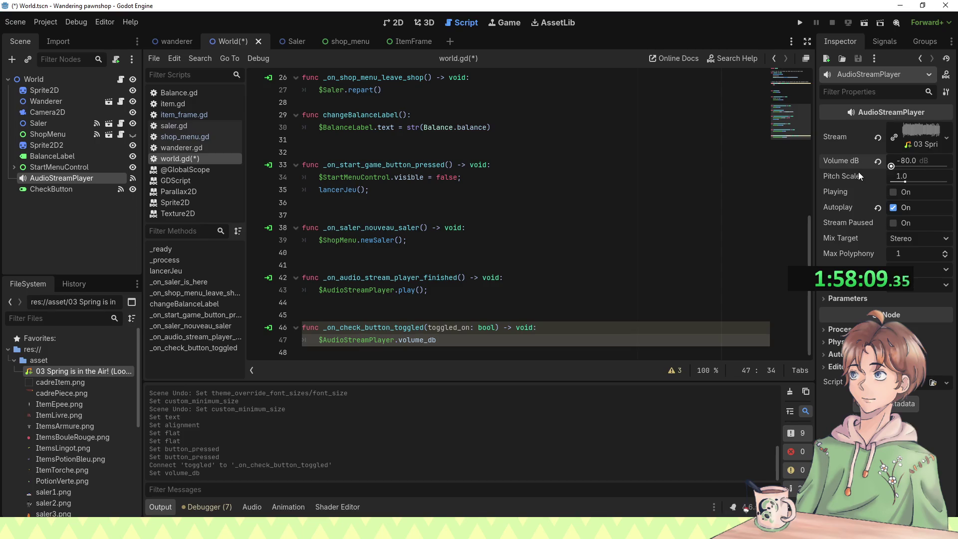
{"action": "left_click", "coordinate": [902, 166]}
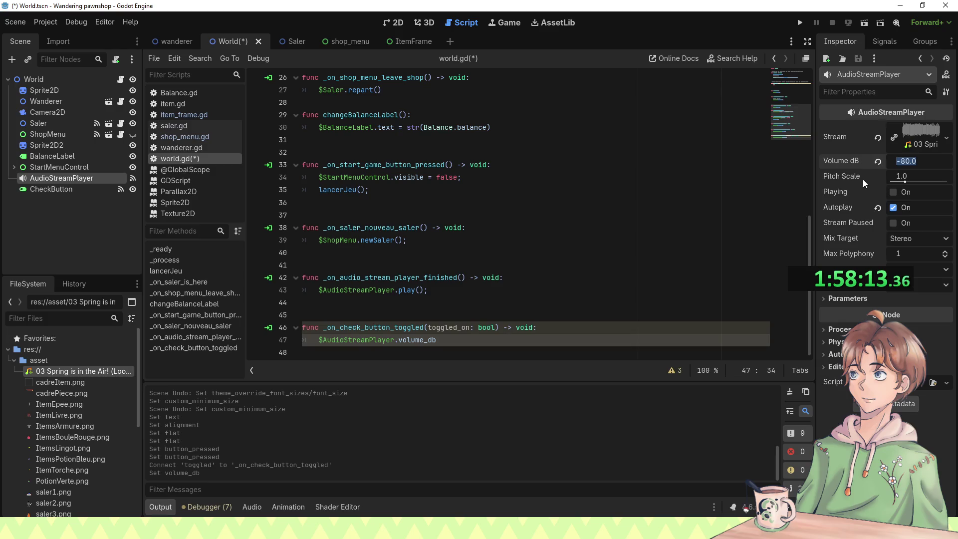
{"action": "left_click", "coordinate": [877, 162]}
Step: Turn Playing on, try the minimum Pitch Scale, restore it to 1.0, and stop playback
{"action": "left_click", "coordinate": [894, 192]}
{"action": "scroll", "coordinate": [889, 182], "scroll_direction": "down", "scroll_amount": 3}
{"action": "left_click_drag", "start_coordinate": [888, 186], "coordinate": [884, 185]}
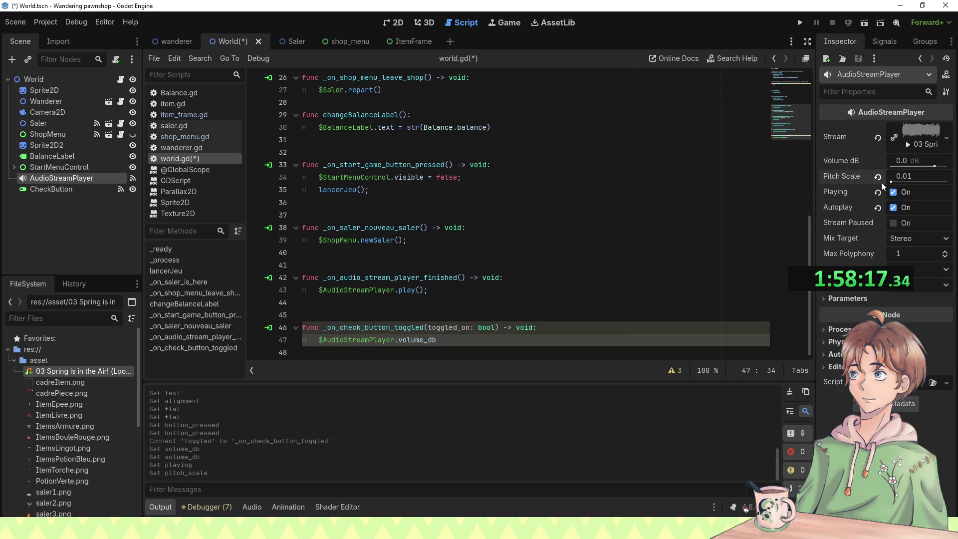
{"action": "left_click", "coordinate": [880, 179]}
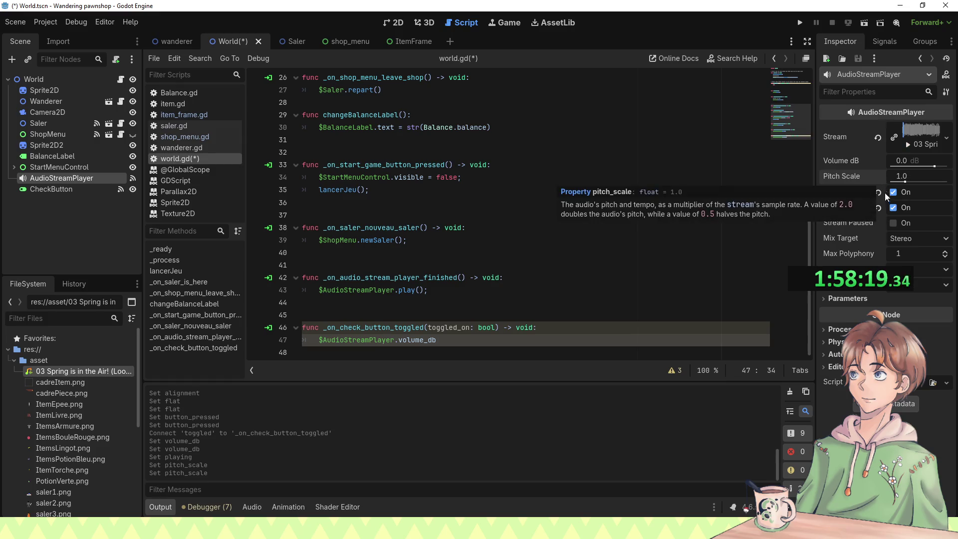
{"action": "left_click", "coordinate": [876, 193]}
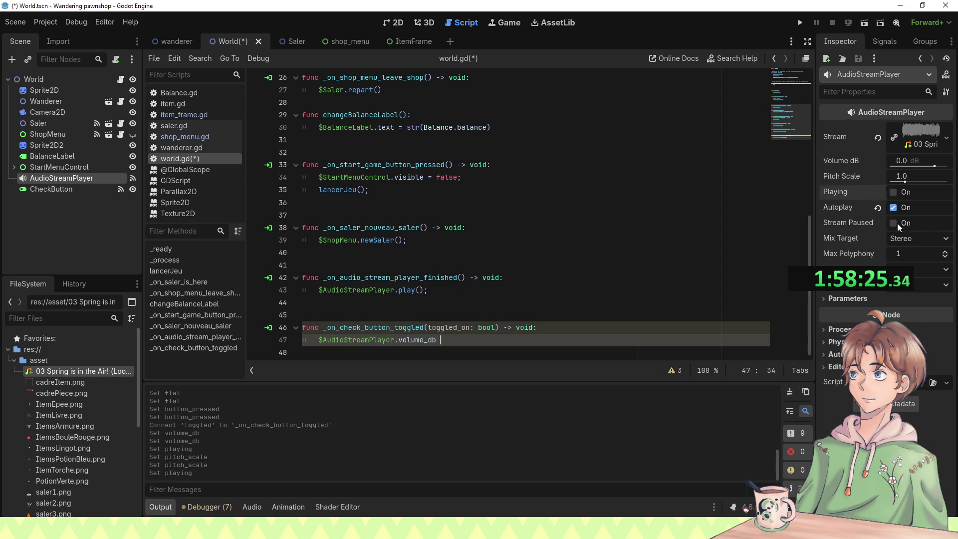
Step: Start playing again and toggle Stream Paused several times, leaving it paused
{"action": "left_click", "coordinate": [888, 196]}
{"action": "left_click", "coordinate": [893, 223]}
{"action": "left_click", "coordinate": [893, 223]}
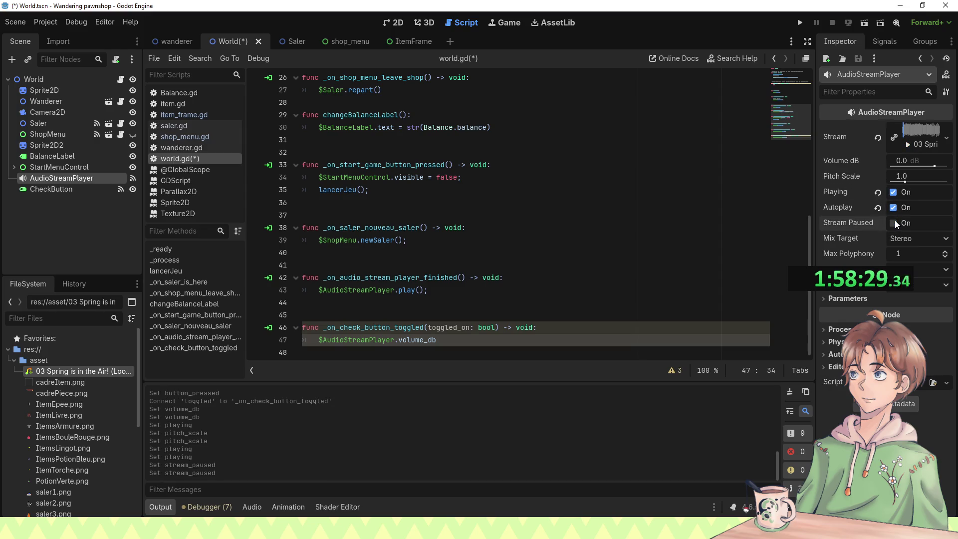
{"action": "left_click", "coordinate": [893, 223]}
{"action": "left_click", "coordinate": [893, 223]}
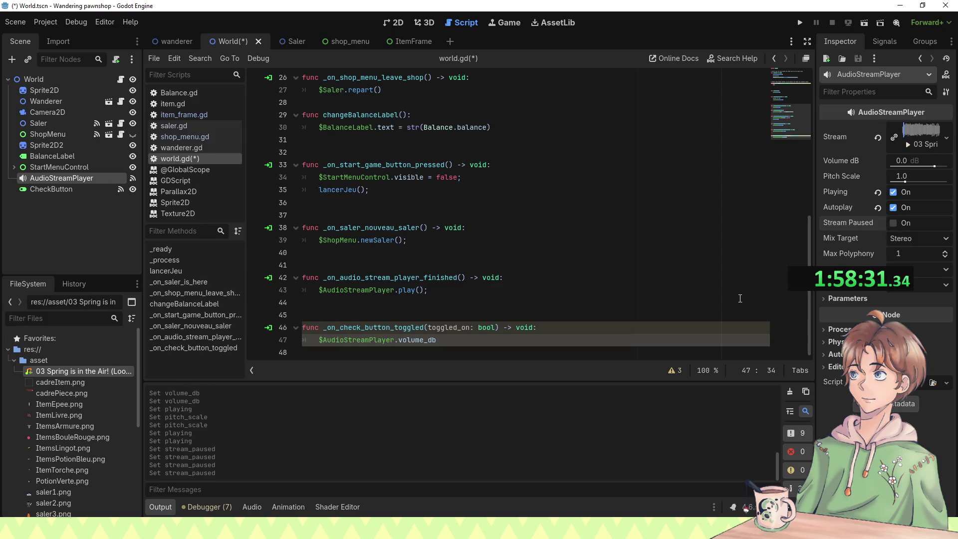
{"action": "left_click", "coordinate": [893, 223]}
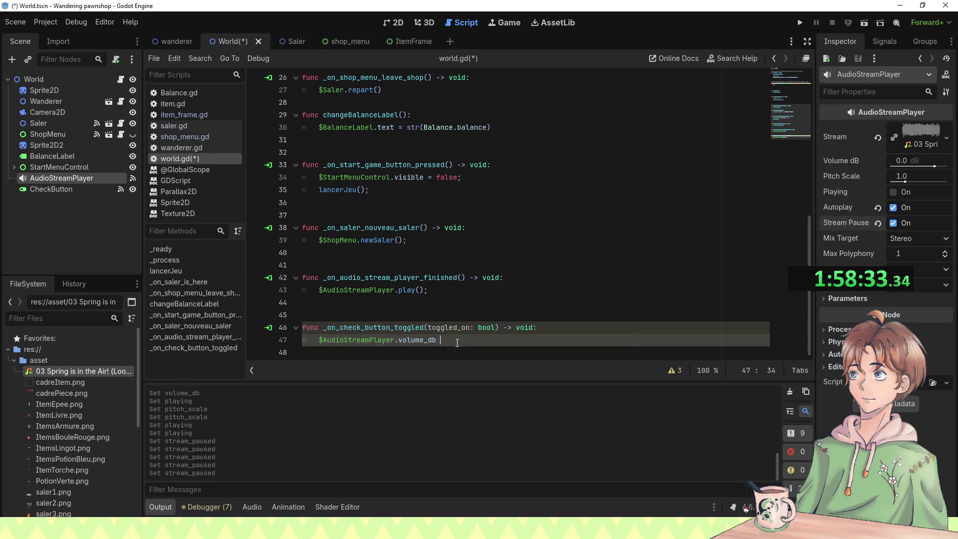
Step: Change the handler line to $AudioStreamPlayer.stream_paused = !toggled_on, save, and run the game
{"action": "key", "text": "BackSpace"}
{"action": "key", "text": "BackSpace"}
{"action": "key", "text": "BackSpace"}
{"action": "key", "text": "BackSpace"}
{"action": "key", "text": "BackSpace"}
{"action": "key", "text": "BackSpace"}
{"action": "type", "text": "strea"}
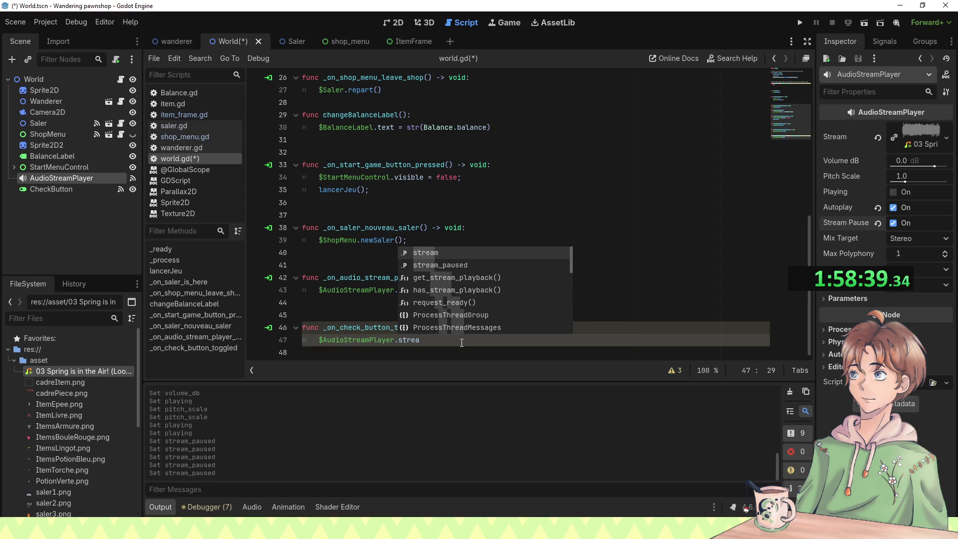
{"action": "key", "text": "Down"}
{"action": "key", "text": "Return"}
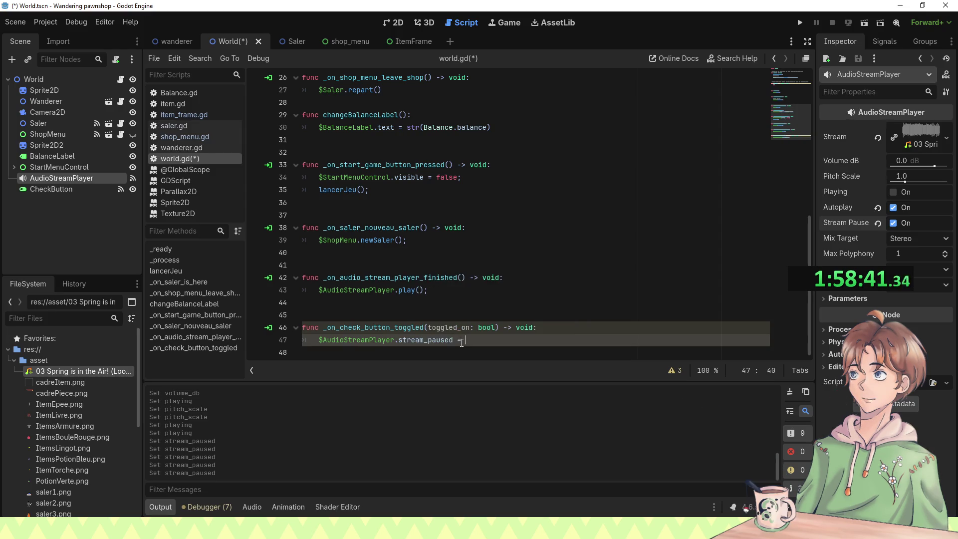
{"action": "type", "text": "= t"}
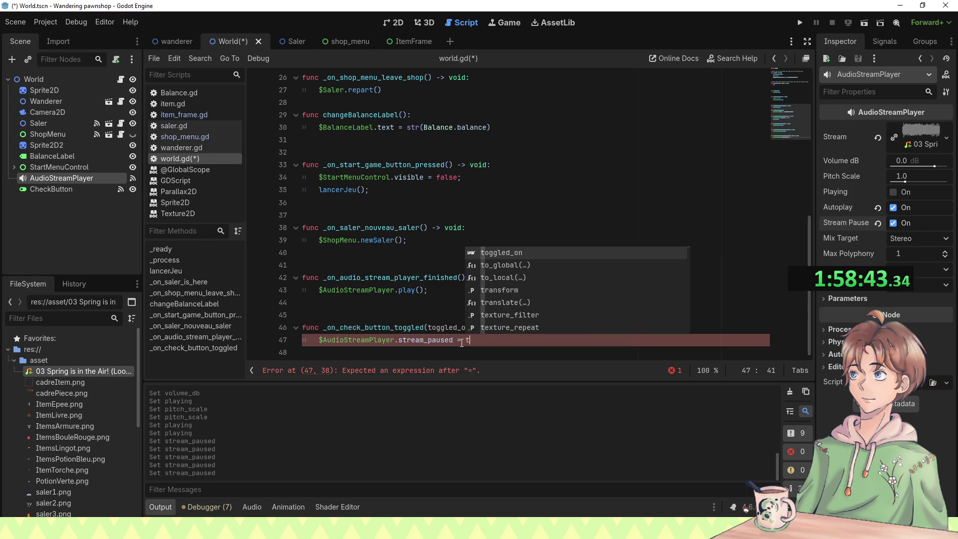
{"action": "key", "text": "Return"}
{"action": "key", "text": "Left"}
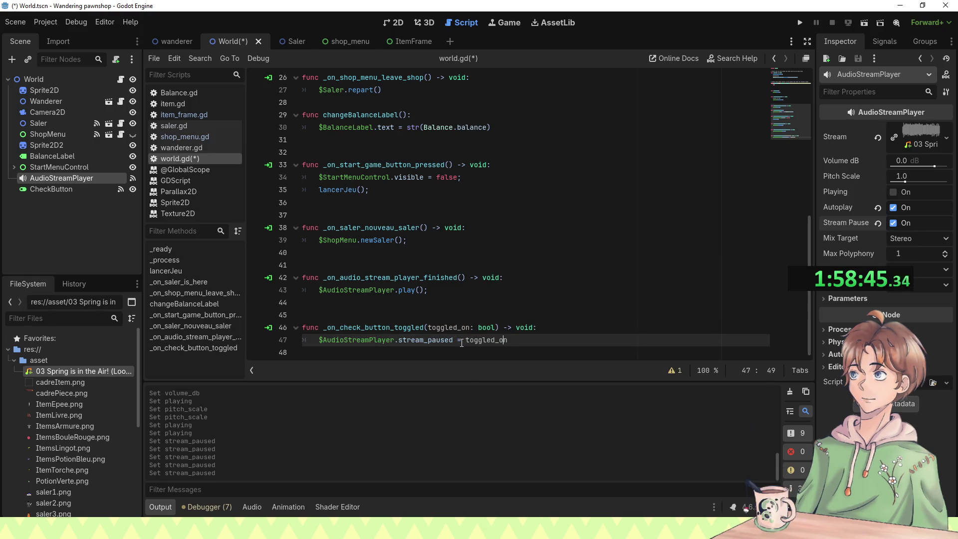
{"action": "key", "text": "ctrl+space"}
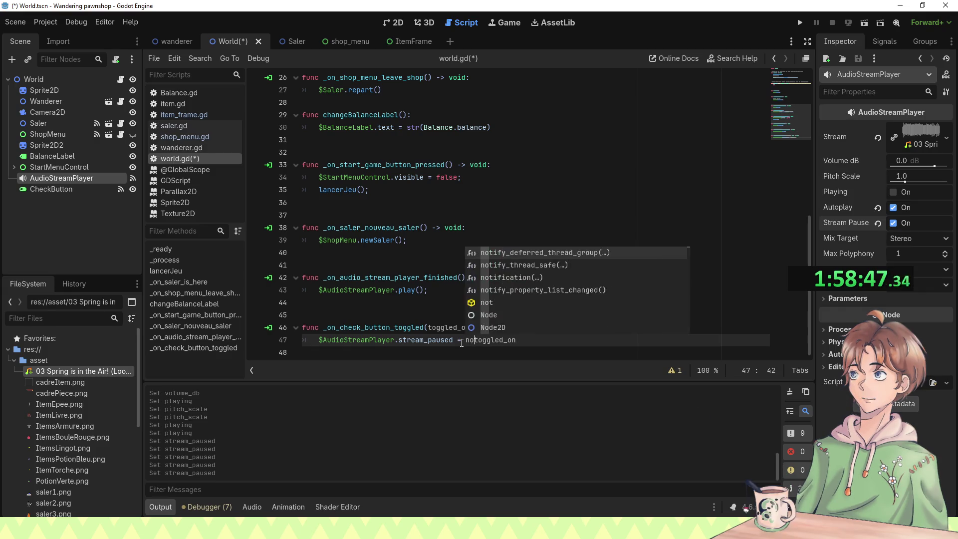
{"action": "type", "text": "!"}
{"action": "key", "text": "End"}
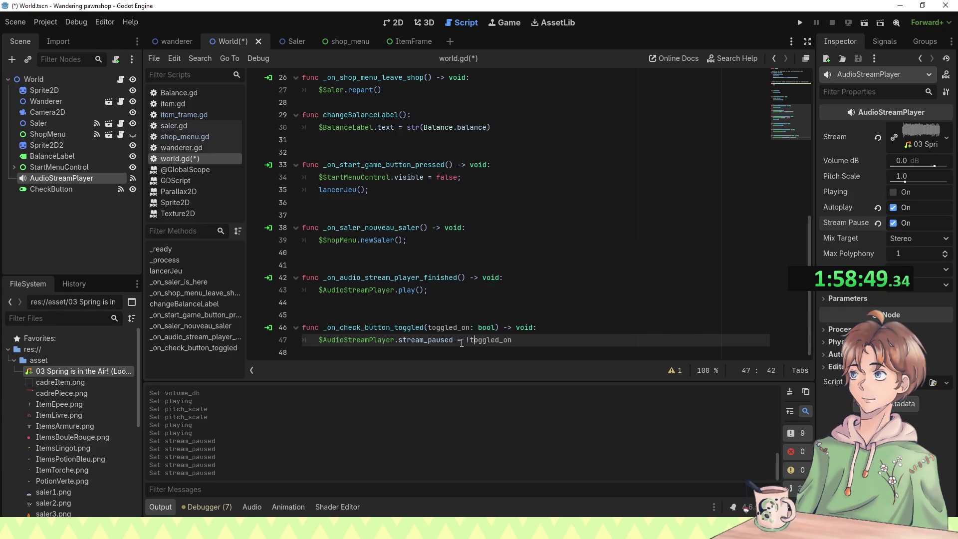
{"action": "key", "text": "ctrl+s"}
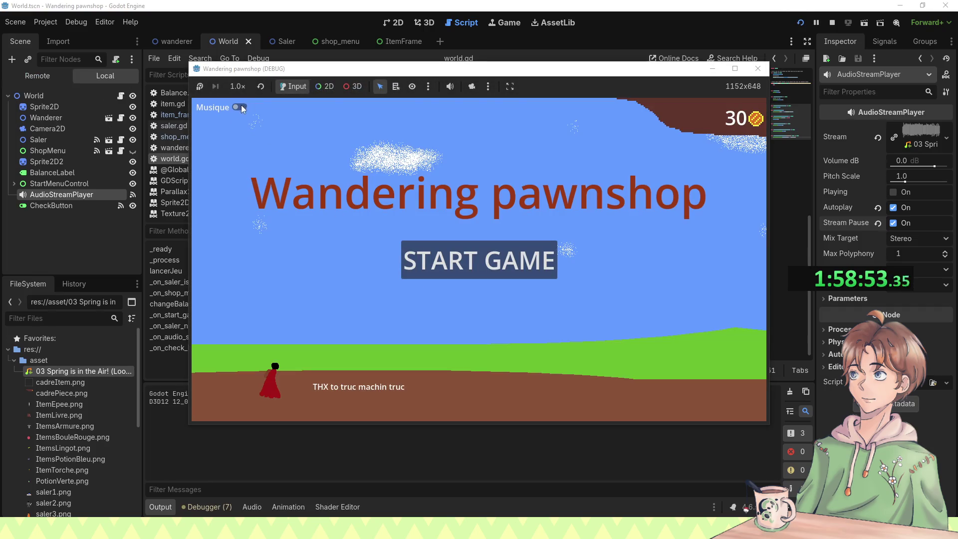
Step: Flip the Musique toggle off and on in the running game
{"action": "left_click", "coordinate": [240, 107]}
{"action": "left_click", "coordinate": [240, 107]}
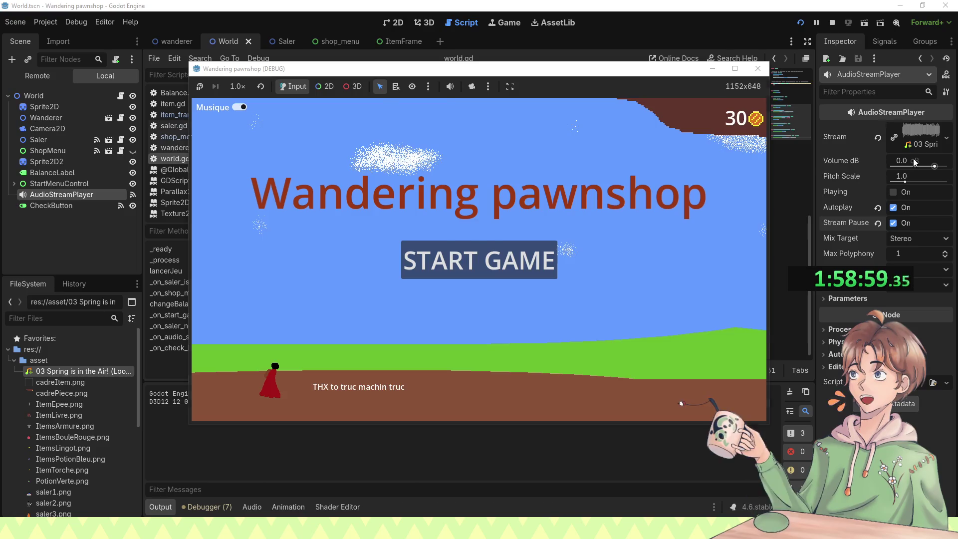
{"action": "left_click", "coordinate": [913, 157]}
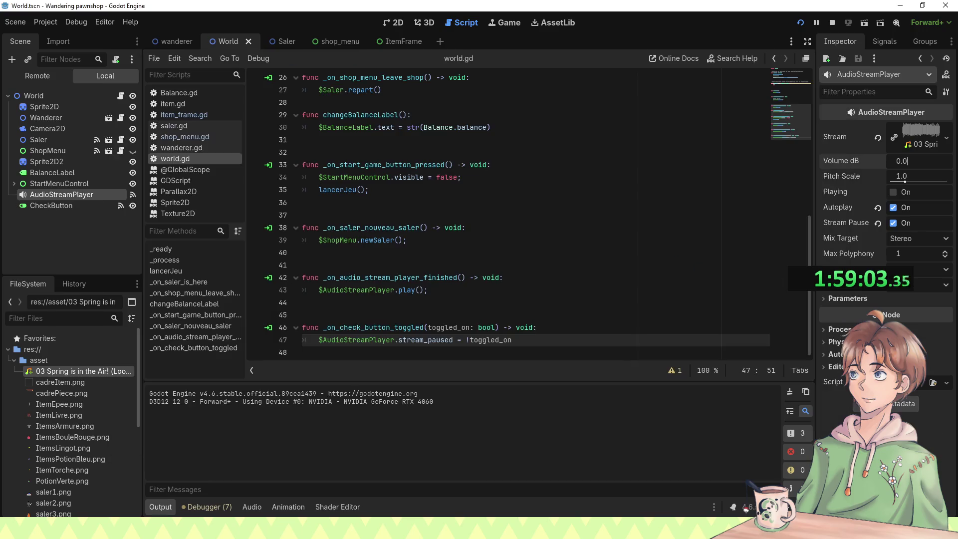
{"action": "key", "text": "alt+Tab"}
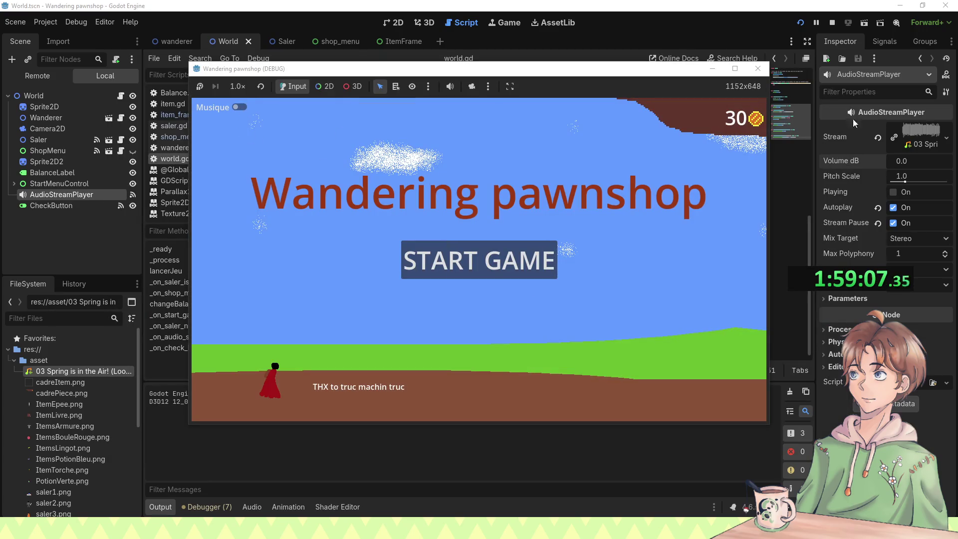
Step: Set the music player's volume to -31.9 dB while listening, then close the game
{"action": "left_click", "coordinate": [897, 176]}
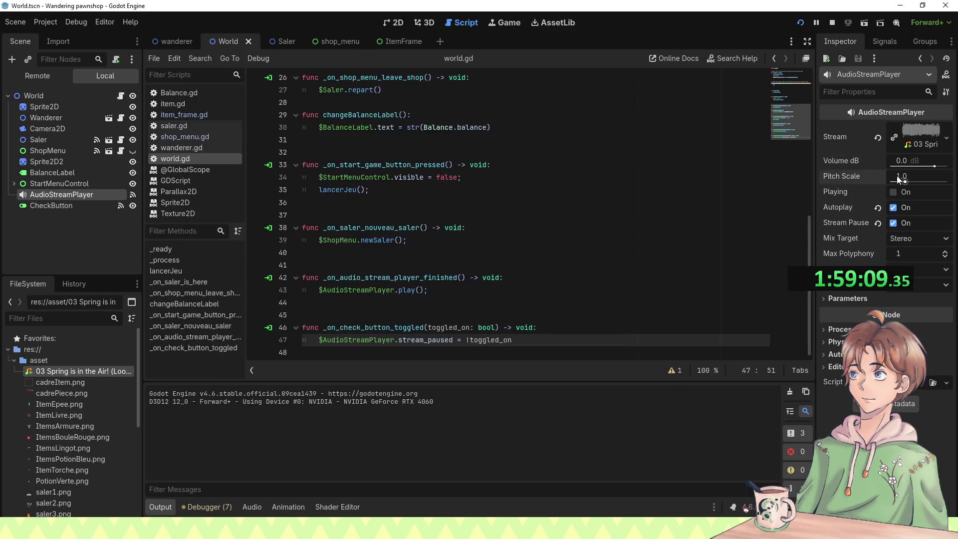
{"action": "left_click", "coordinate": [901, 162]}
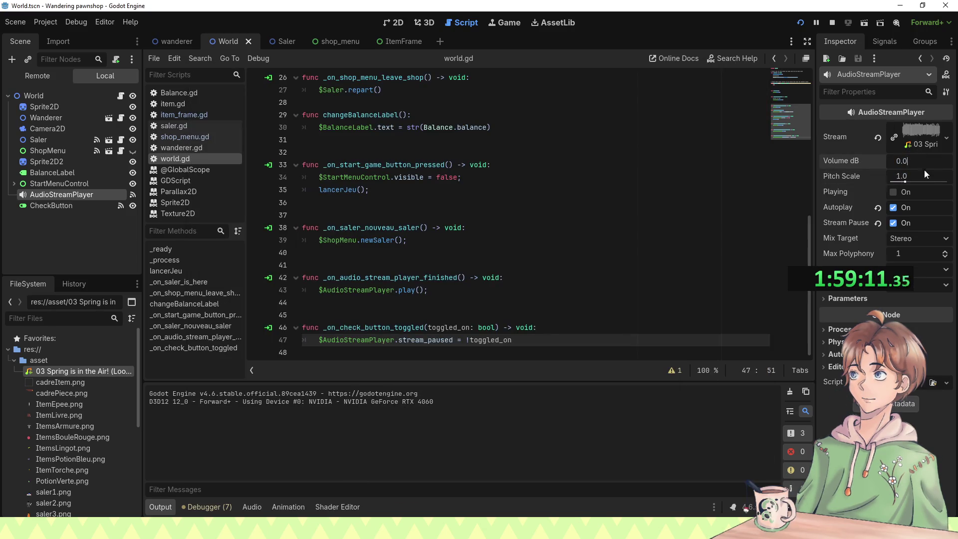
{"action": "left_click_drag", "start_coordinate": [904, 166], "coordinate": [906, 174]}
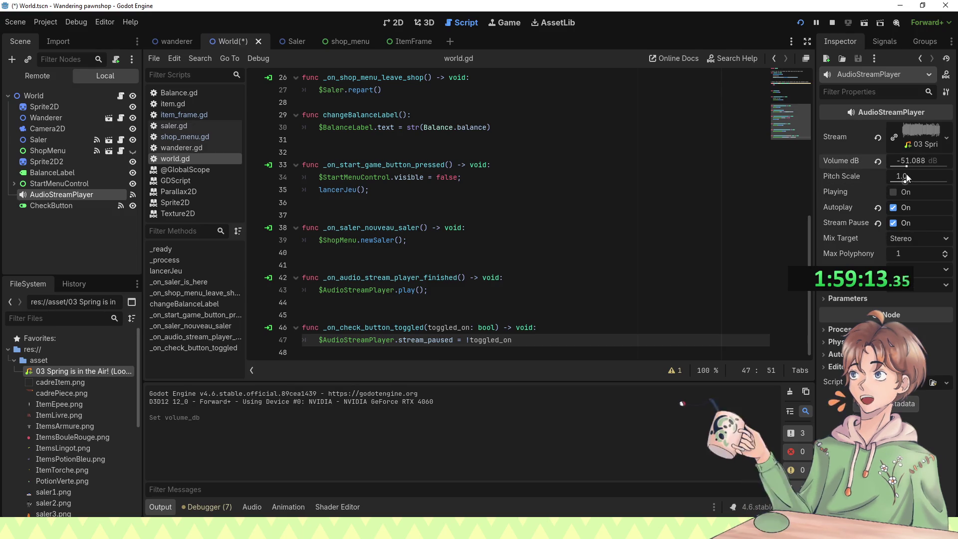
{"action": "key", "text": "alt+Tab"}
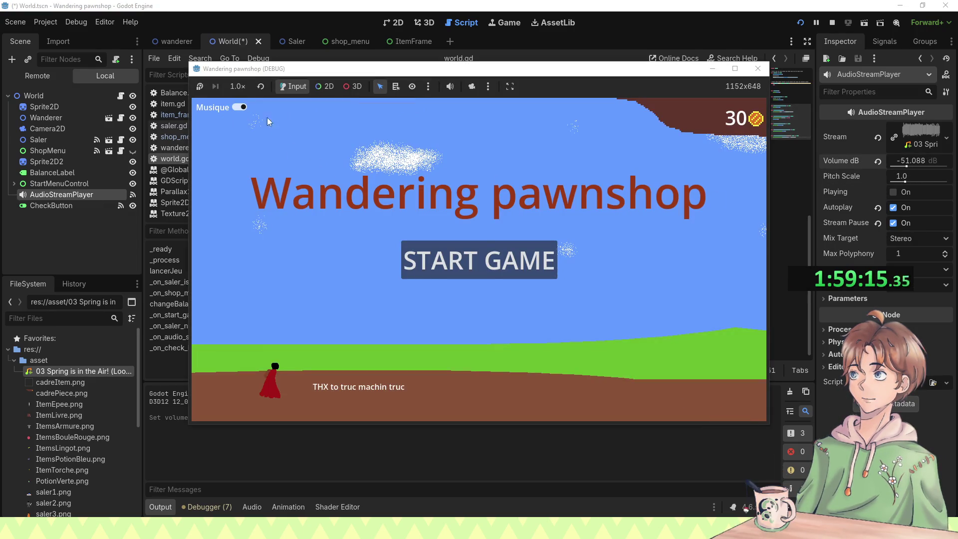
{"action": "left_click", "coordinate": [912, 166]}
{"action": "left_click_drag", "start_coordinate": [900, 166], "coordinate": [917, 169]}
{"action": "left_click", "coordinate": [916, 167]}
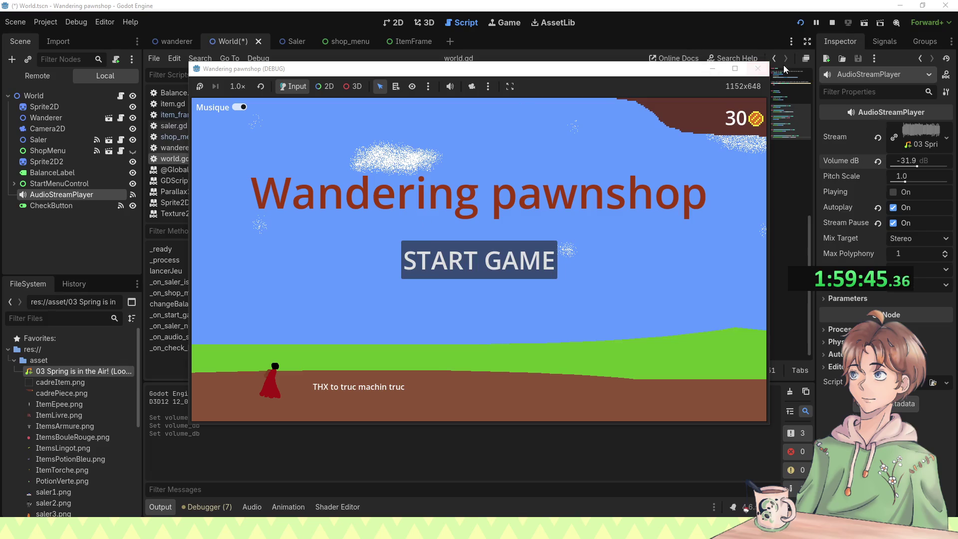
{"action": "left_click", "coordinate": [769, 71]}
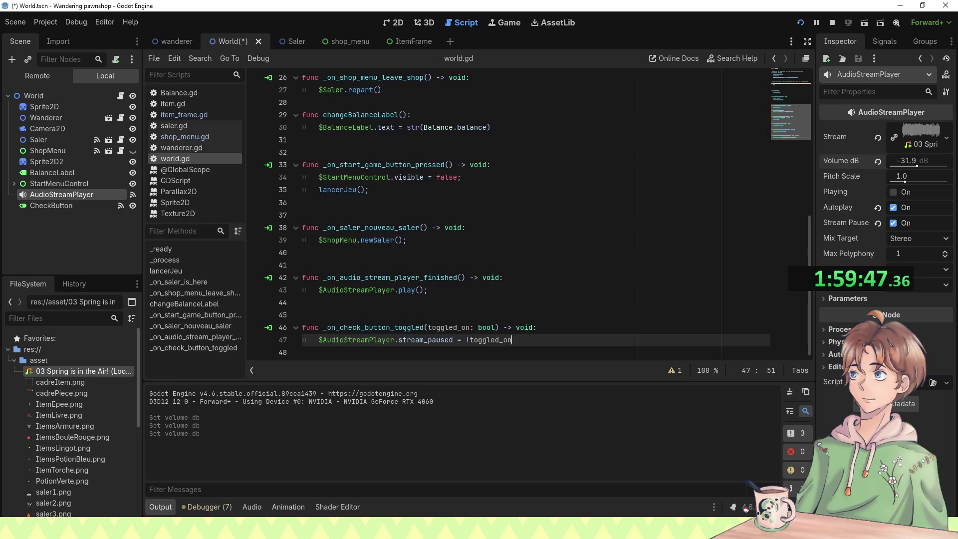
Step: Save the World scene, go to 2D, expand StartMenuControl and inspect TitleLabel and CreditLabel
{"action": "key", "text": "ctrl+s"}
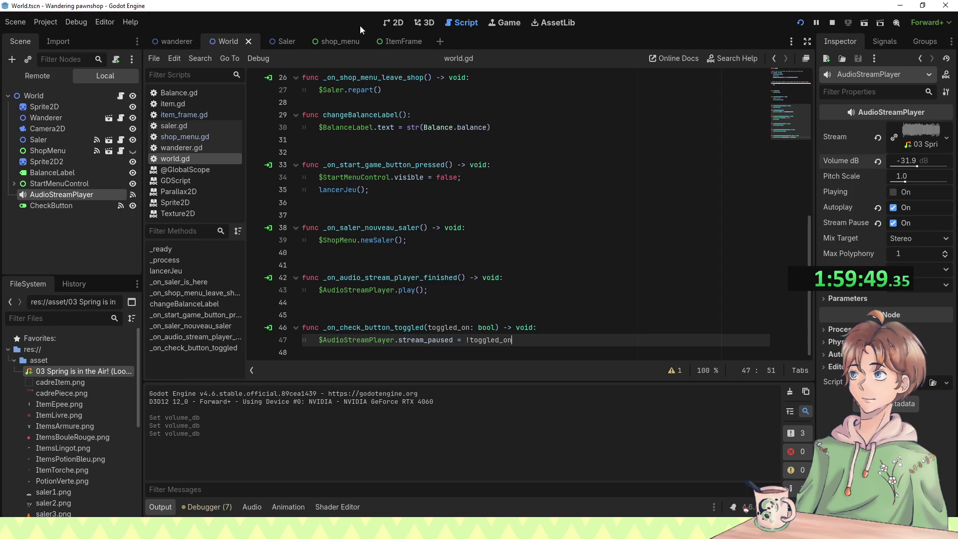
{"action": "left_click", "coordinate": [387, 22]}
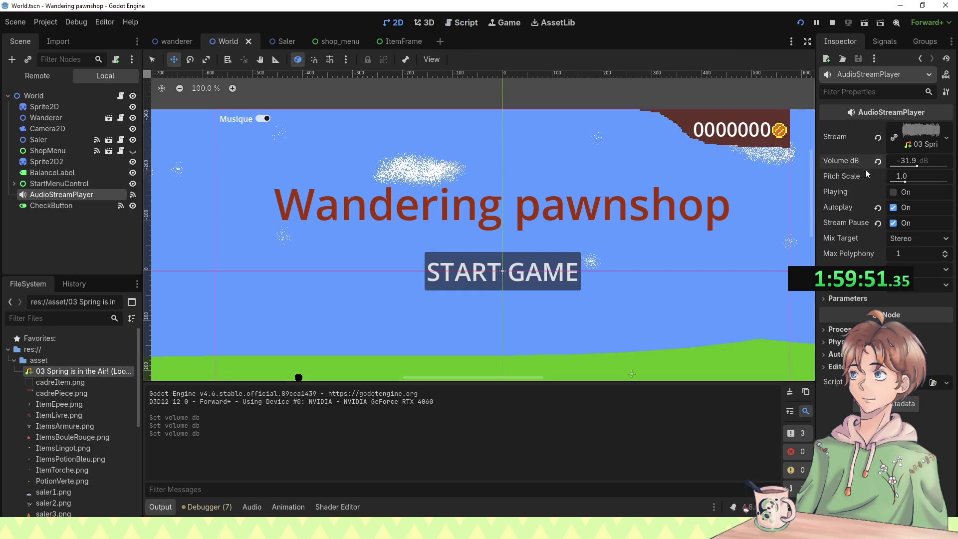
{"action": "scroll", "coordinate": [406, 223], "scroll_direction": "down", "scroll_amount": 5}
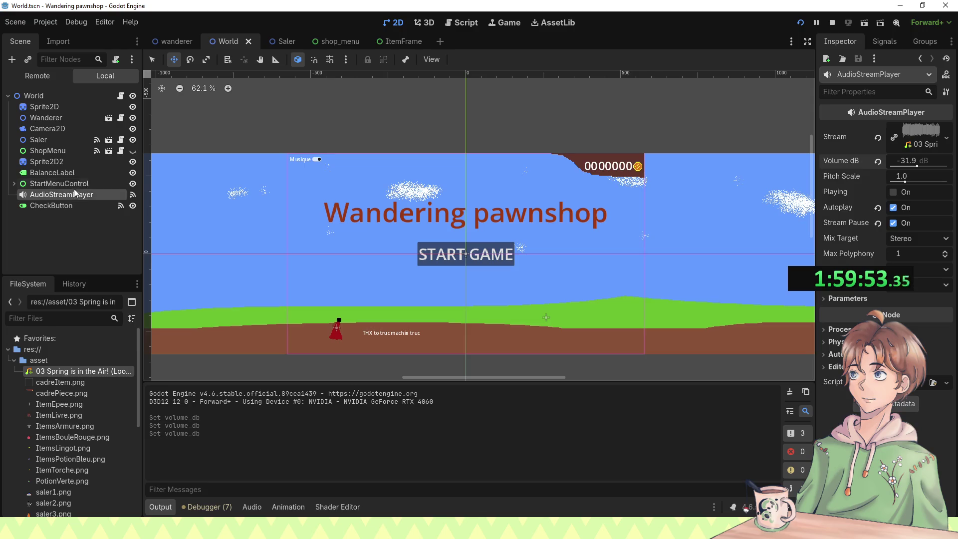
{"action": "left_click", "coordinate": [14, 183]}
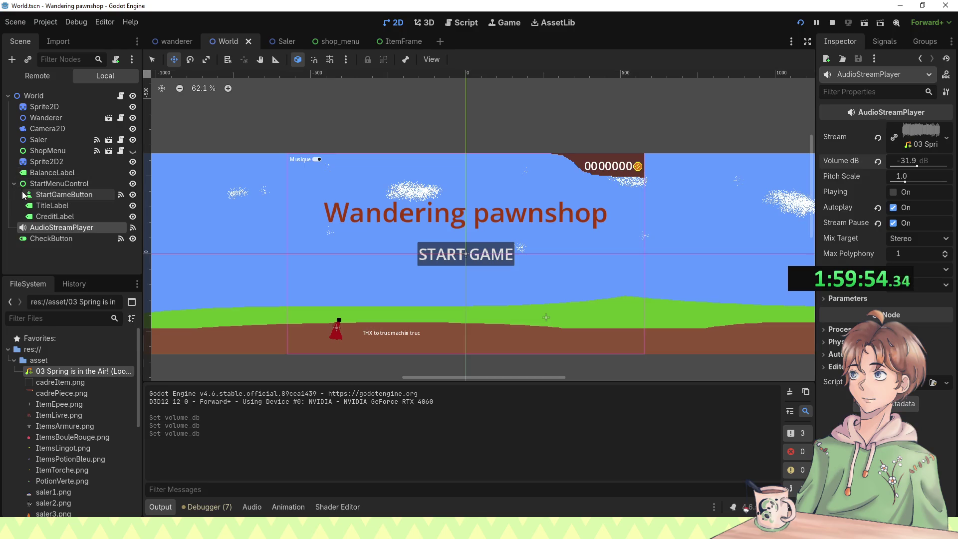
{"action": "left_click", "coordinate": [52, 205]}
{"action": "left_click", "coordinate": [54, 216]}
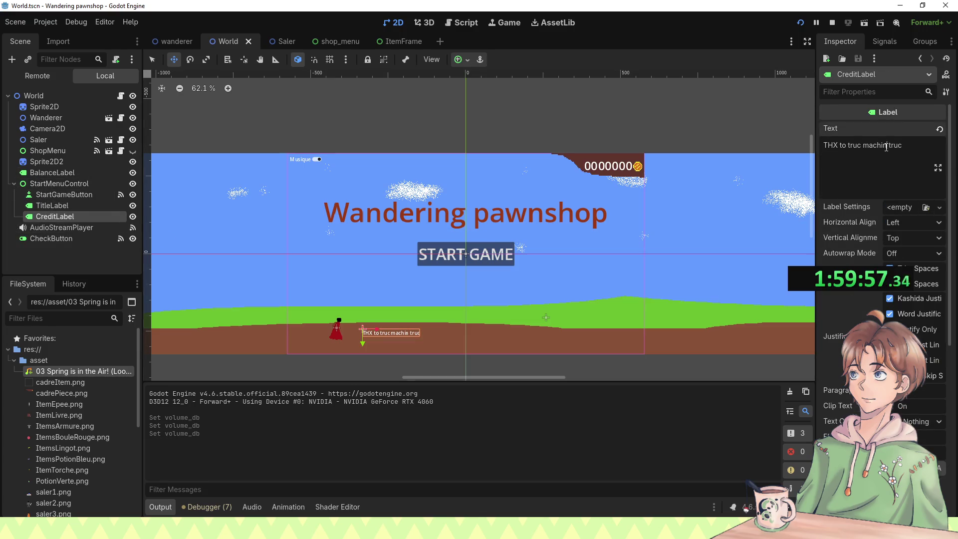
Step: Add a second credit line thanking the music's author below 'THX to truc machin truc' and save
{"action": "key", "text": "ctrl+a"}
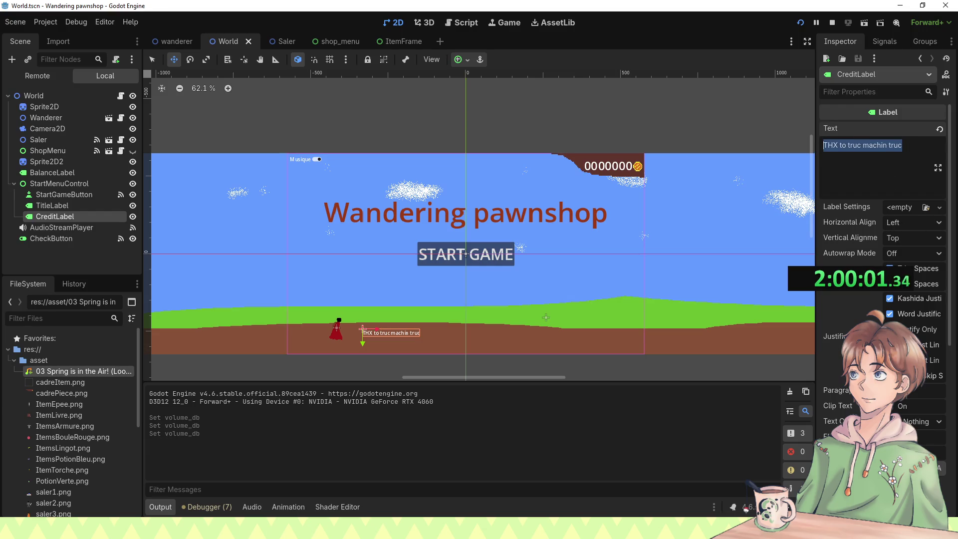
{"action": "left_click", "coordinate": [908, 158]}
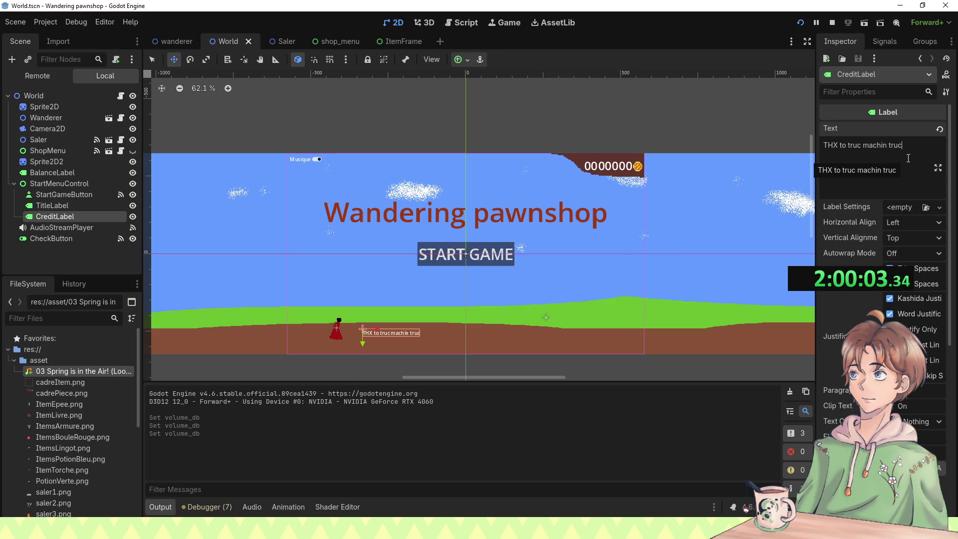
{"action": "key", "text": "Return"}
{"action": "type", "text": "Towball for the m"}
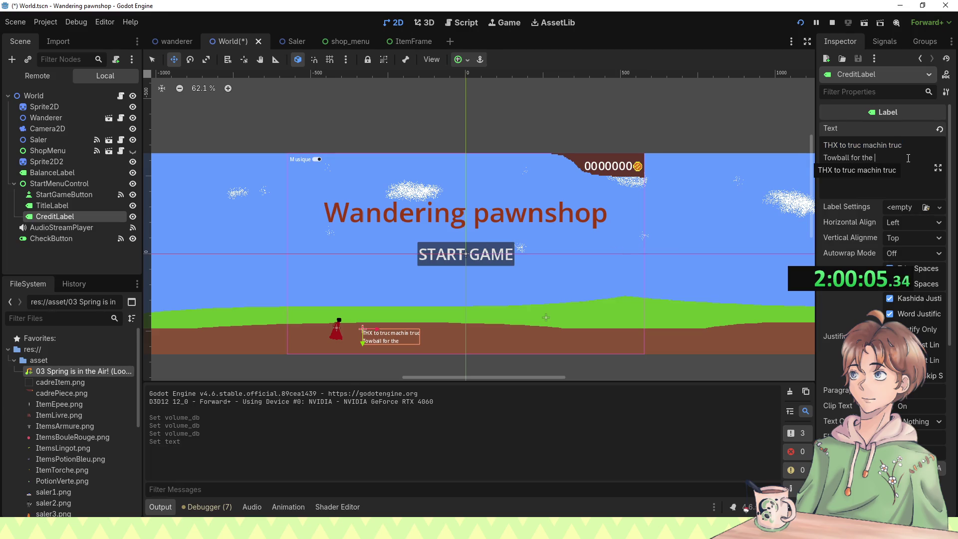
{"action": "type", "text": "usique"}
{"action": "key", "text": "ctrl+s"}
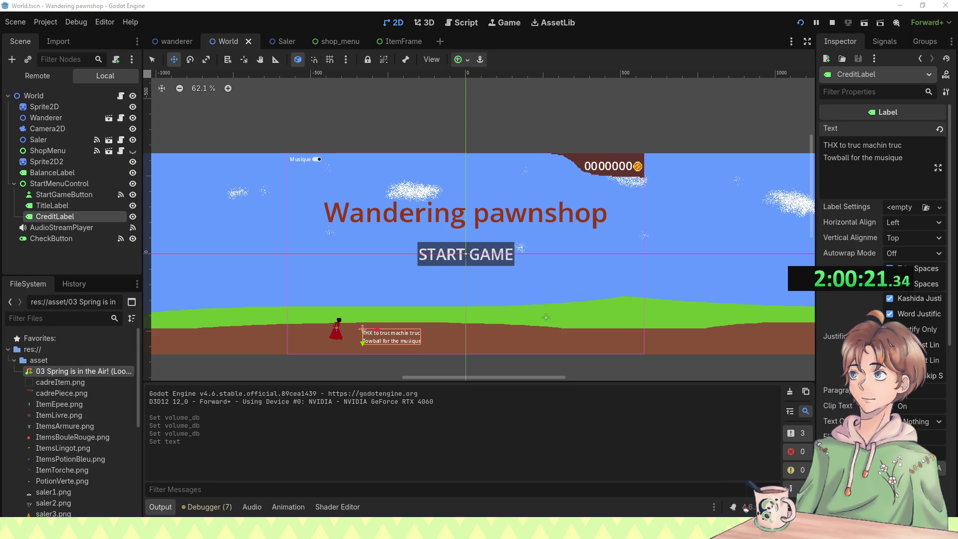
Step: Select the Sprite2D background node in the scene tree
{"action": "left_click", "coordinate": [245, 160]}
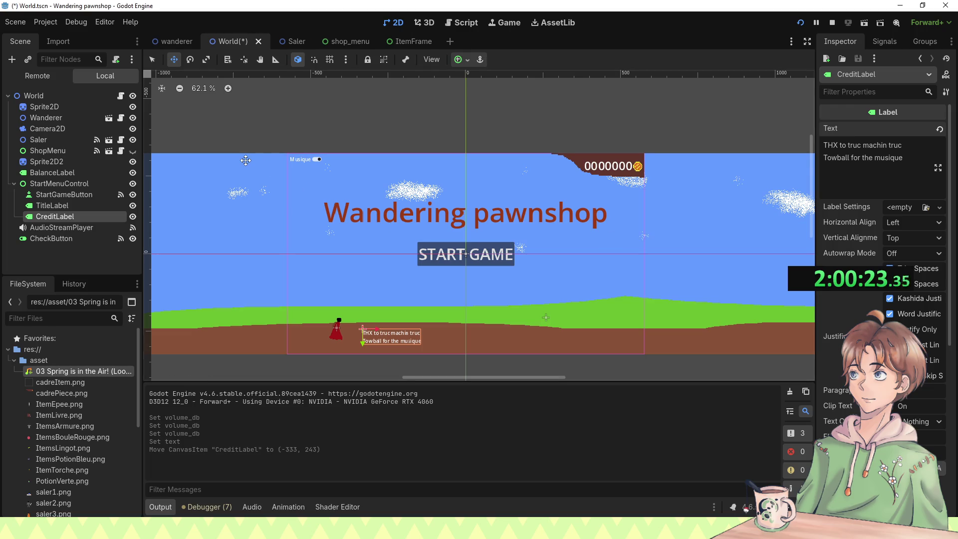
{"action": "scroll", "coordinate": [590, 144], "scroll_direction": "down", "scroll_amount": 4}
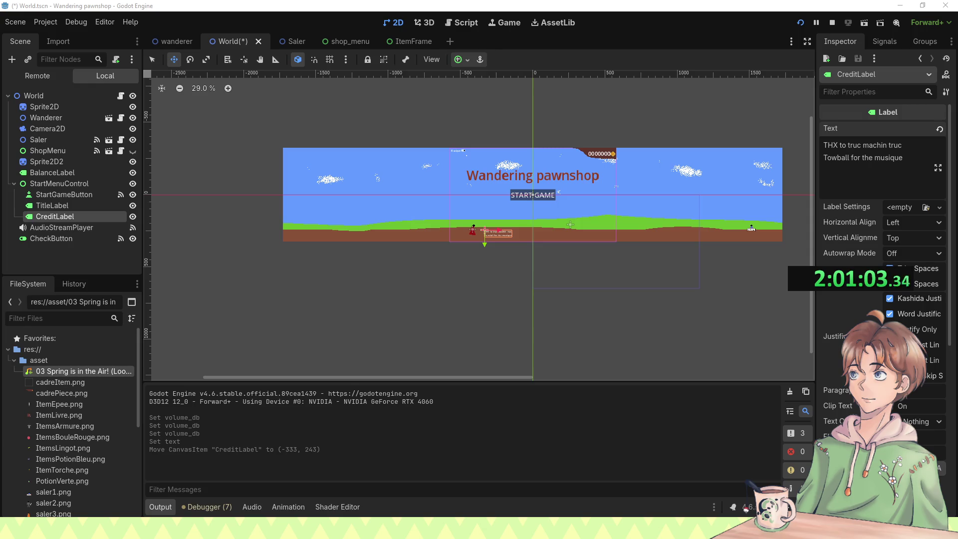
{"action": "left_click", "coordinate": [56, 108]}
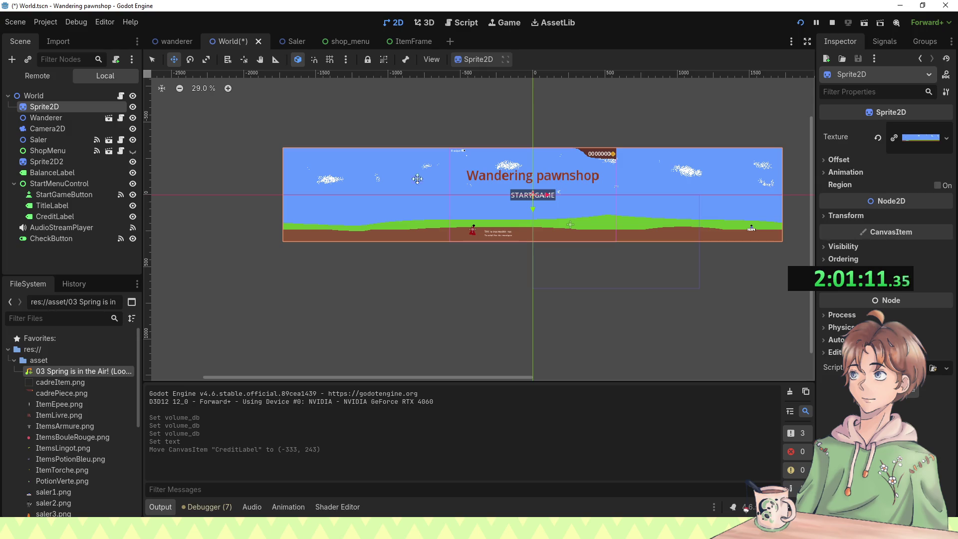
Step: Add a TextureRect node under the World root node
{"action": "left_click", "coordinate": [33, 95]}
{"action": "key", "text": "ctrl+a"}
{"action": "type", "text": "rec"}
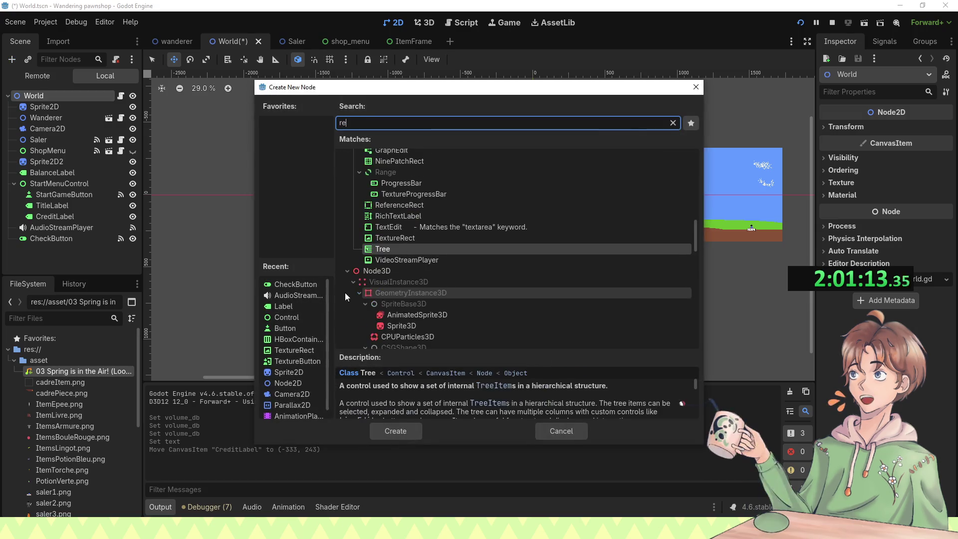
{"action": "left_click", "coordinate": [395, 215]}
{"action": "double_click", "coordinate": [395, 216]}
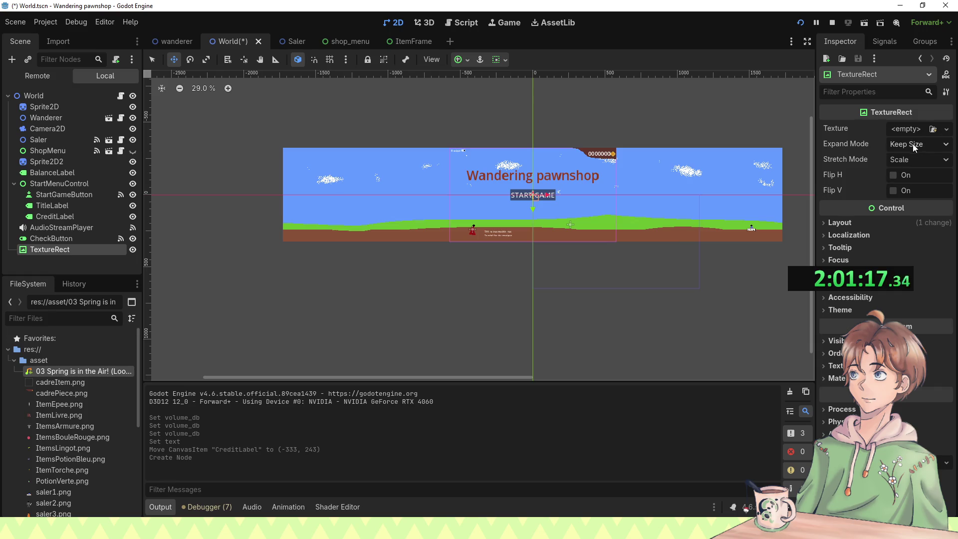
Step: Leave the TextureRect's expand mode at Keep Size and stretch mode at Scale
{"action": "left_click", "coordinate": [912, 145]}
{"action": "left_click", "coordinate": [909, 163]}
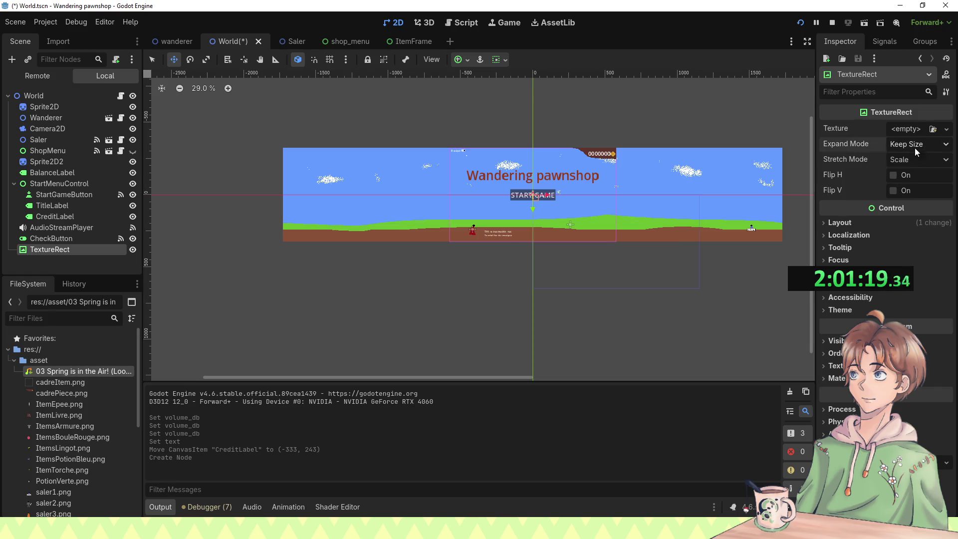
{"action": "left_click", "coordinate": [912, 161]}
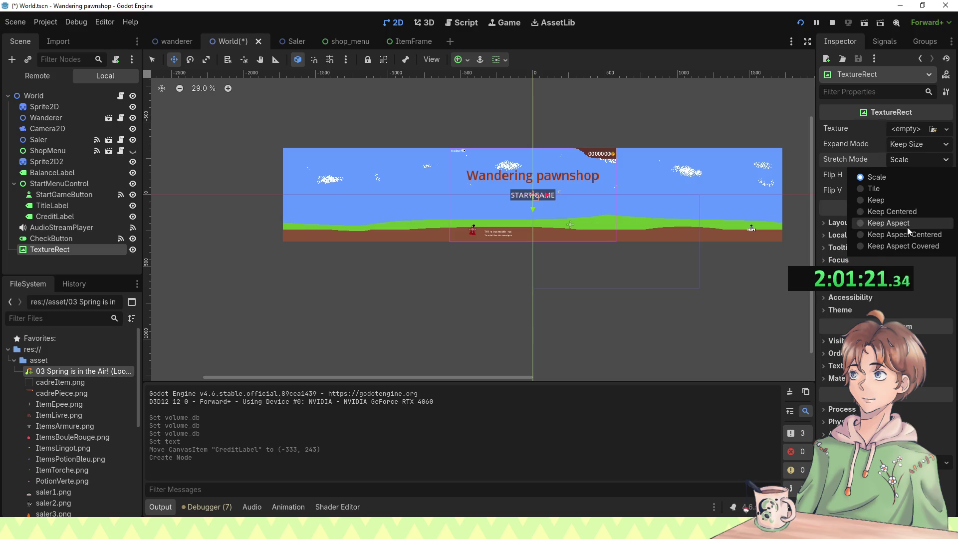
{"action": "left_click", "coordinate": [914, 154]}
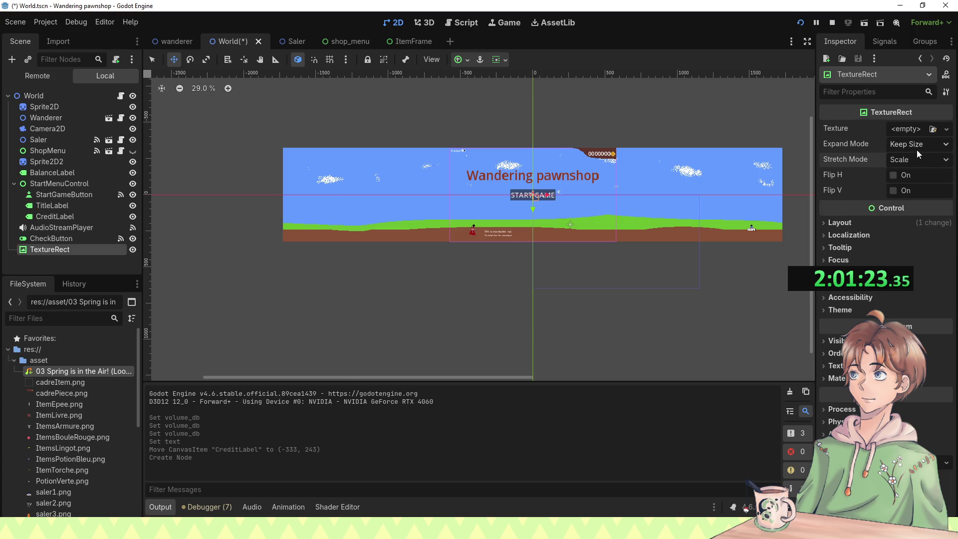
{"action": "left_click", "coordinate": [910, 145]}
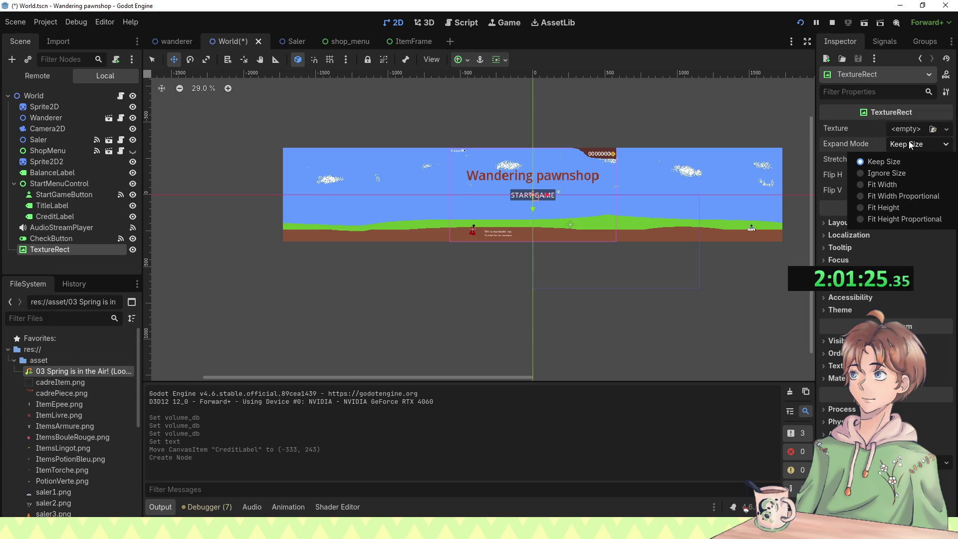
{"action": "left_click", "coordinate": [907, 145]}
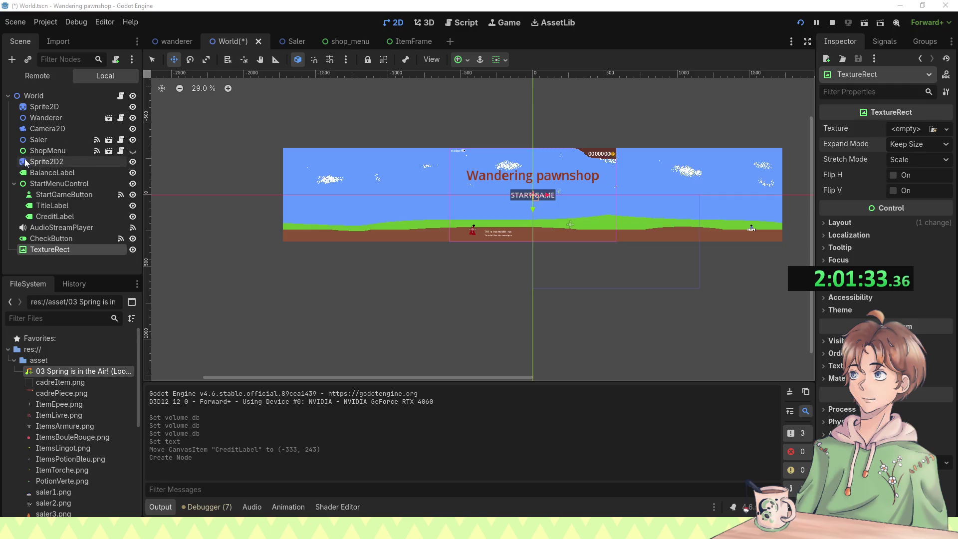
{"action": "left_click", "coordinate": [28, 91]}
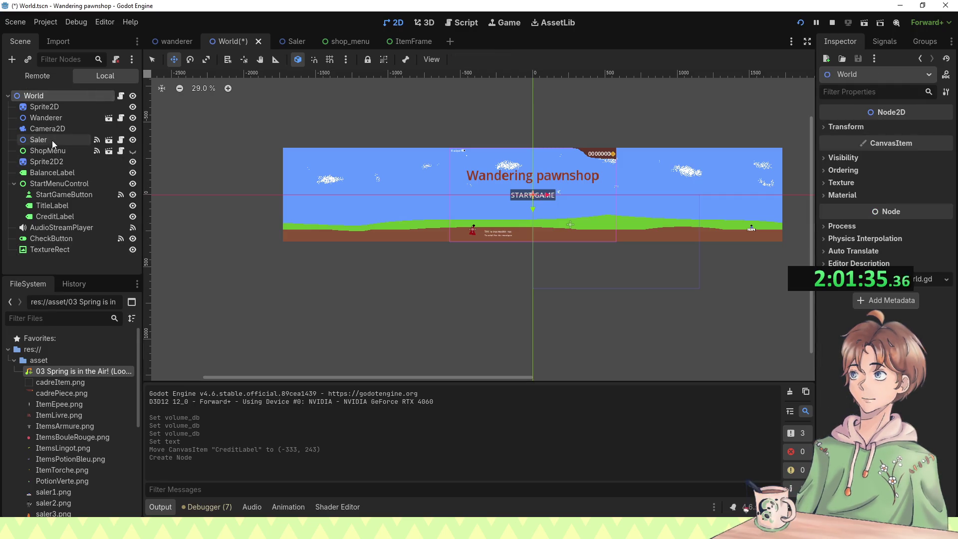
{"action": "key", "text": "ctrl+a"}
Step: Add a Parallax2D node to the World scene
{"action": "type", "text": "parra"}
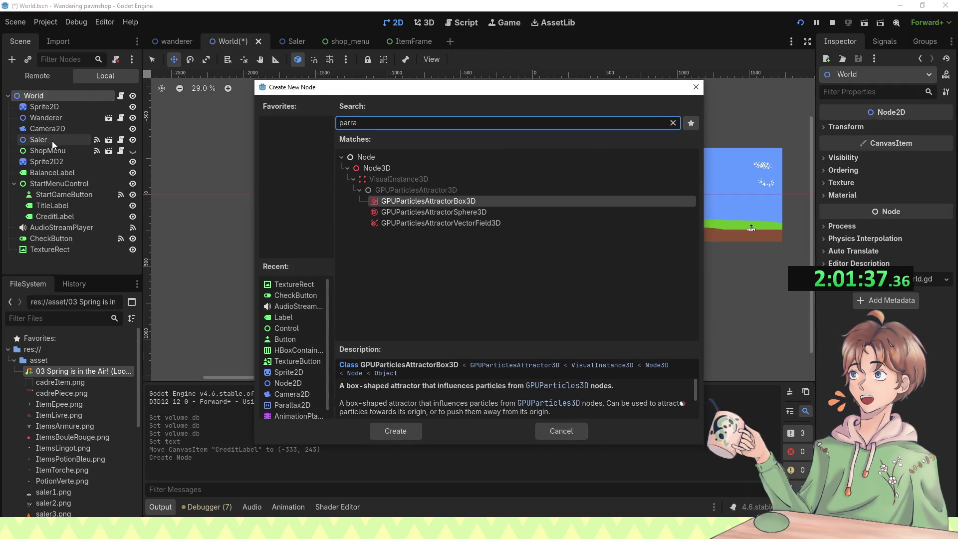
{"action": "key", "text": "BackSpace"}
{"action": "key", "text": "BackSpace"}
{"action": "type", "text": "a"}
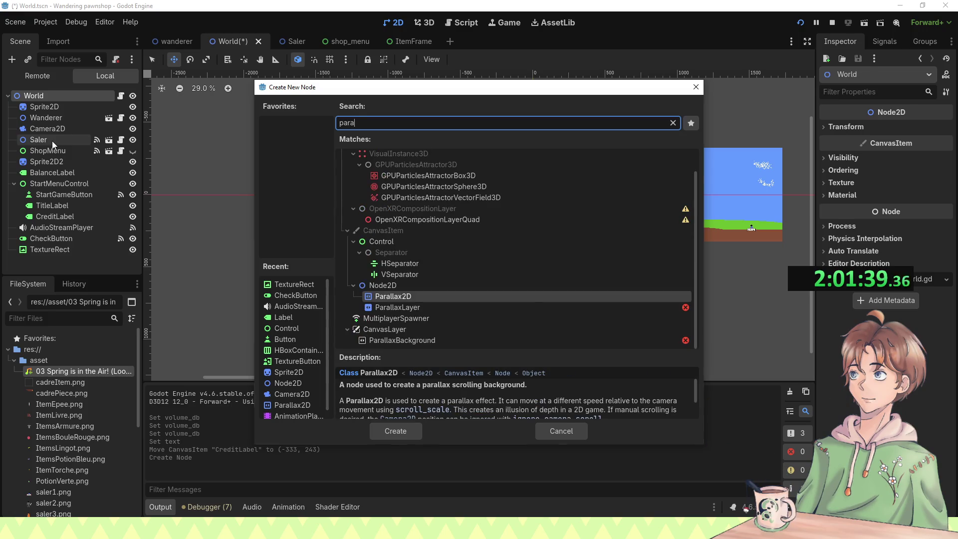
{"action": "key", "text": "Return"}
Step: Move Parallax2D to the top of World's children with the Sprite2D background inside it
{"action": "left_click_drag", "start_coordinate": [50, 260], "coordinate": [47, 106]}
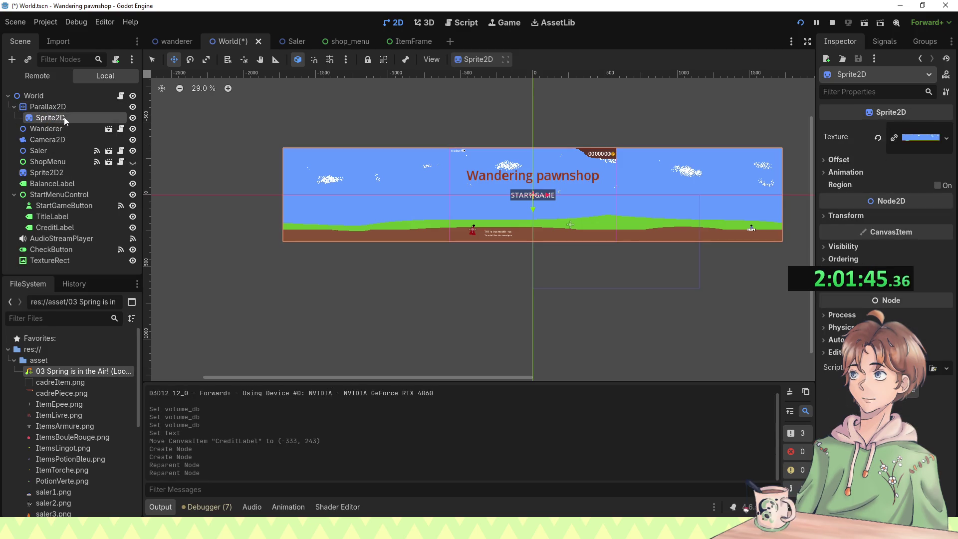
{"action": "left_click", "coordinate": [66, 103]}
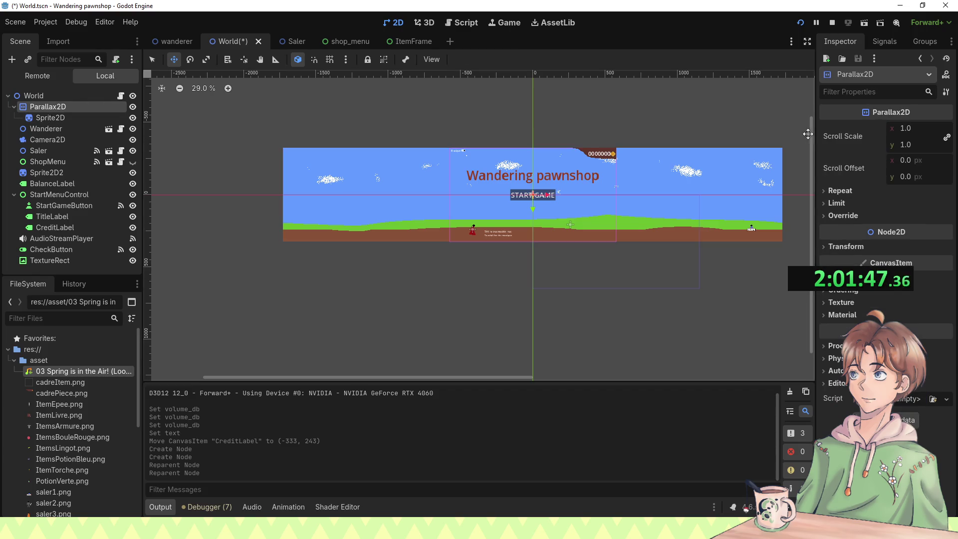
{"action": "left_click", "coordinate": [46, 95]}
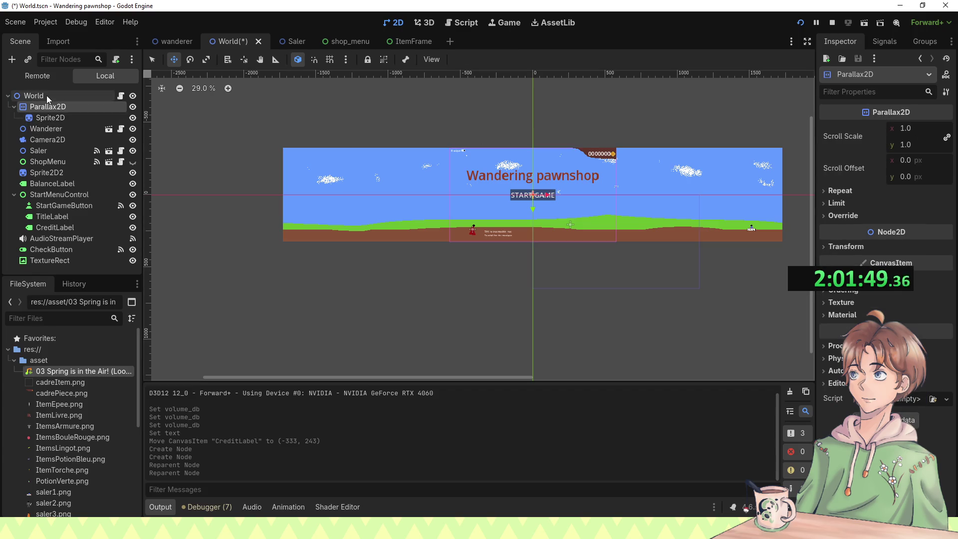
{"action": "key", "text": "ctrl+a"}
Step: Add an AnimationPlayer under World, then delete it again
{"action": "type", "text": "anim"}
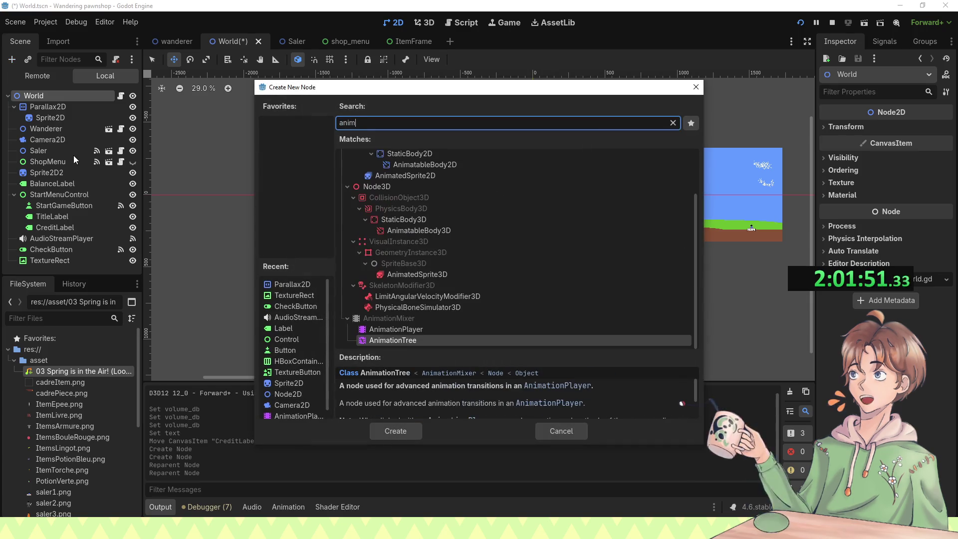
{"action": "key", "text": "Up"}
{"action": "key", "text": "Return"}
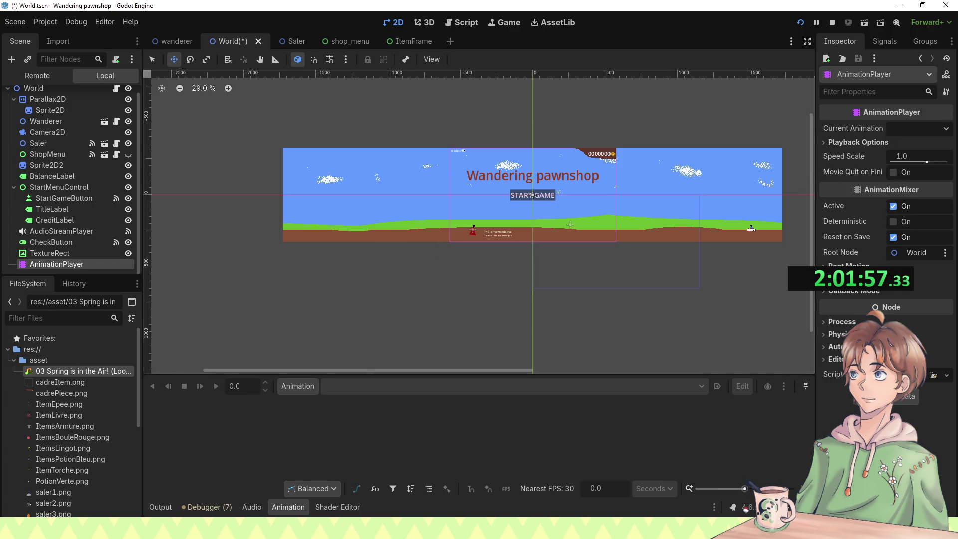
{"action": "key", "text": "Delete"}
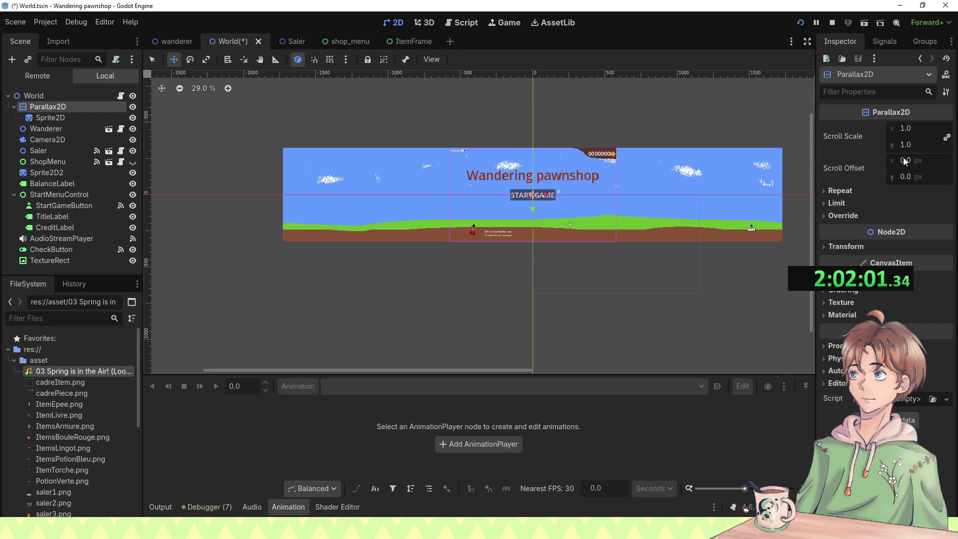
Step: Set the Parallax2D Scroll Scale to 0 and expand its Repeat settings
{"action": "left_click", "coordinate": [905, 145]}
{"action": "type", "text": "0"}
{"action": "key", "text": "Return"}
{"action": "left_click", "coordinate": [853, 191]}
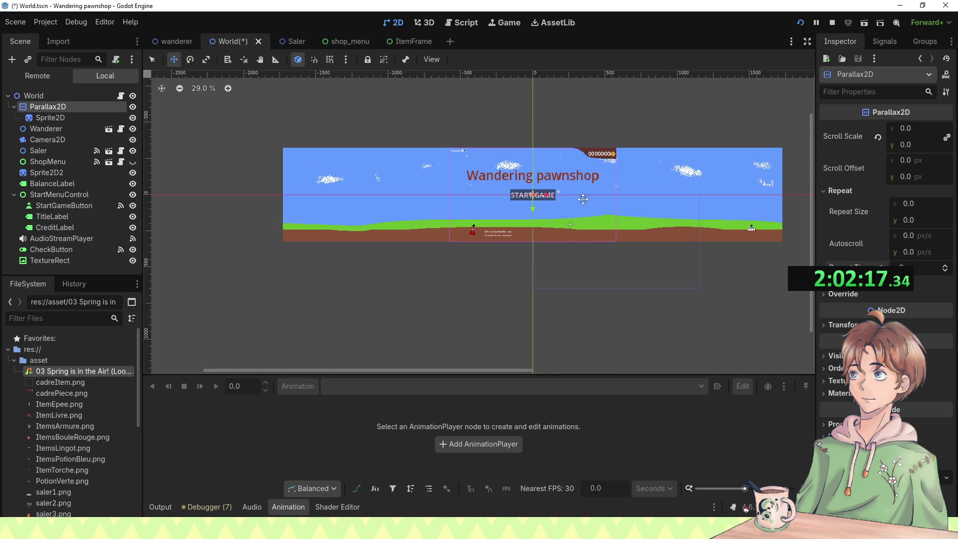
{"action": "scroll", "coordinate": [434, 193], "scroll_direction": "down", "scroll_amount": 2}
{"action": "left_click", "coordinate": [65, 103]}
Step: Browse Parallax2D in the Create New Node dialog and cancel without adding anything
{"action": "key", "text": "ctrl+a"}
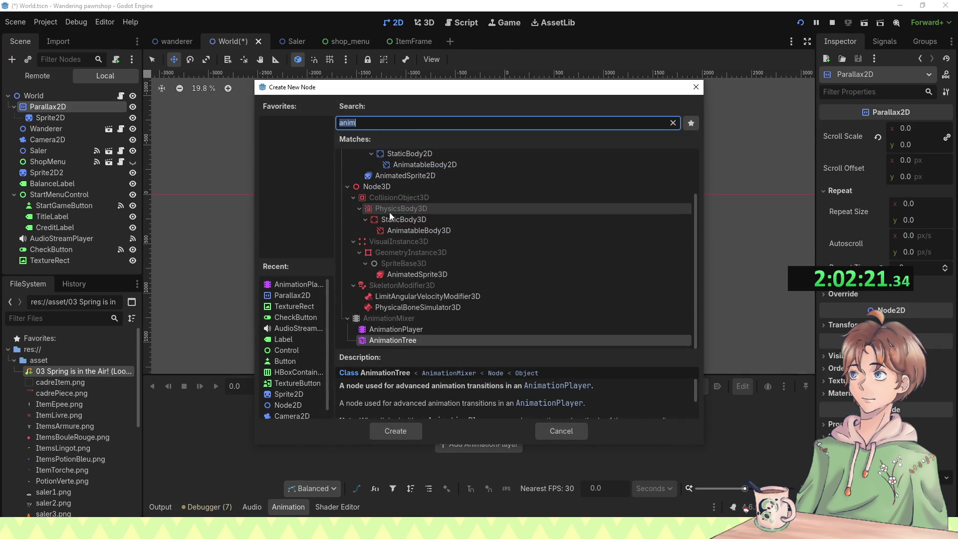
{"action": "scroll", "coordinate": [389, 212], "scroll_direction": "up", "scroll_amount": 3}
{"action": "type", "text": "paral"}
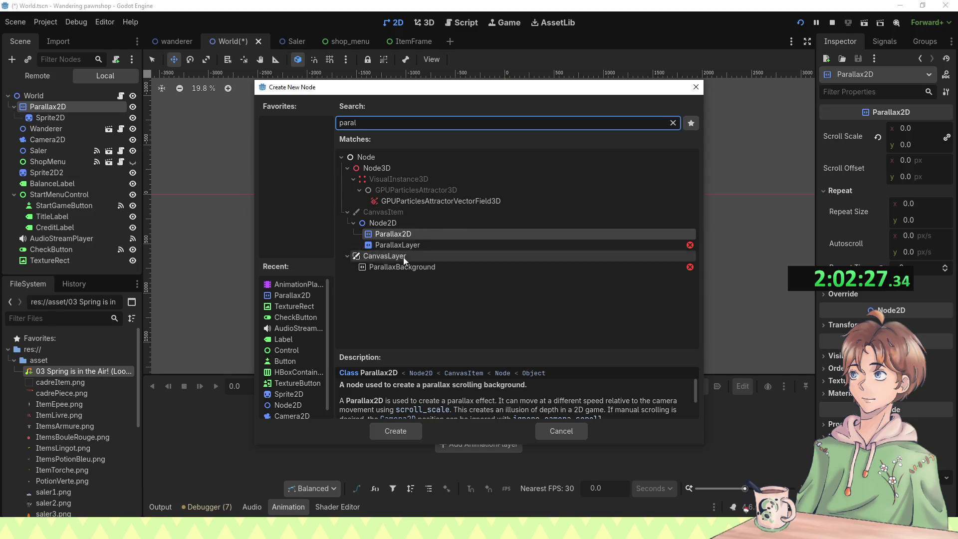
{"action": "scroll", "coordinate": [454, 413], "scroll_direction": "down", "scroll_amount": 2}
{"action": "scroll", "coordinate": [454, 412], "scroll_direction": "down", "scroll_amount": 2}
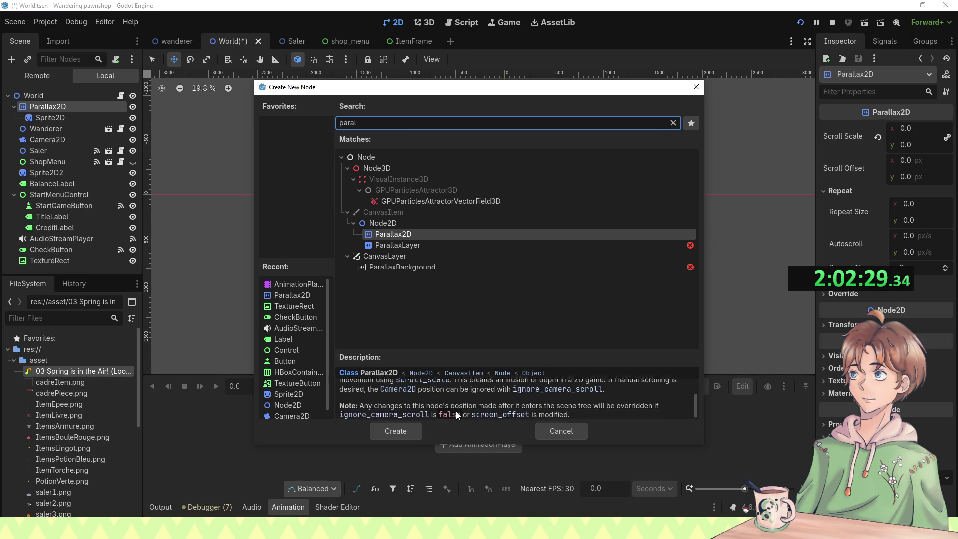
{"action": "scroll", "coordinate": [445, 405], "scroll_direction": "up", "scroll_amount": 3}
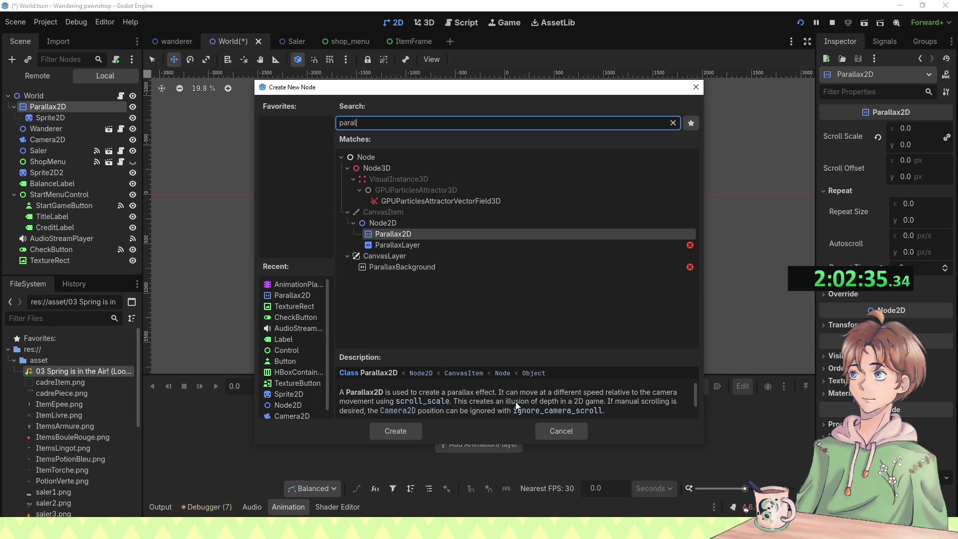
{"action": "scroll", "coordinate": [507, 415], "scroll_direction": "down", "scroll_amount": 2}
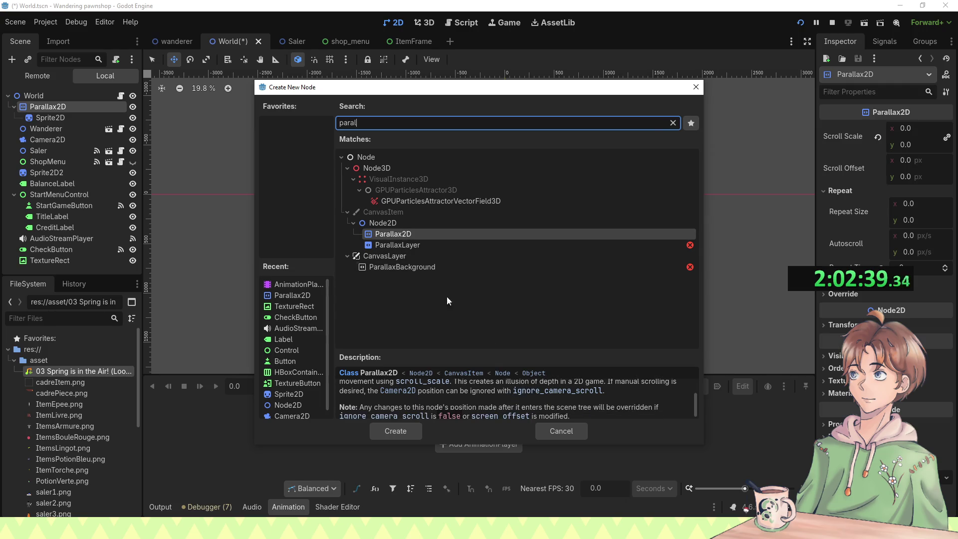
{"action": "left_click", "coordinate": [561, 432]}
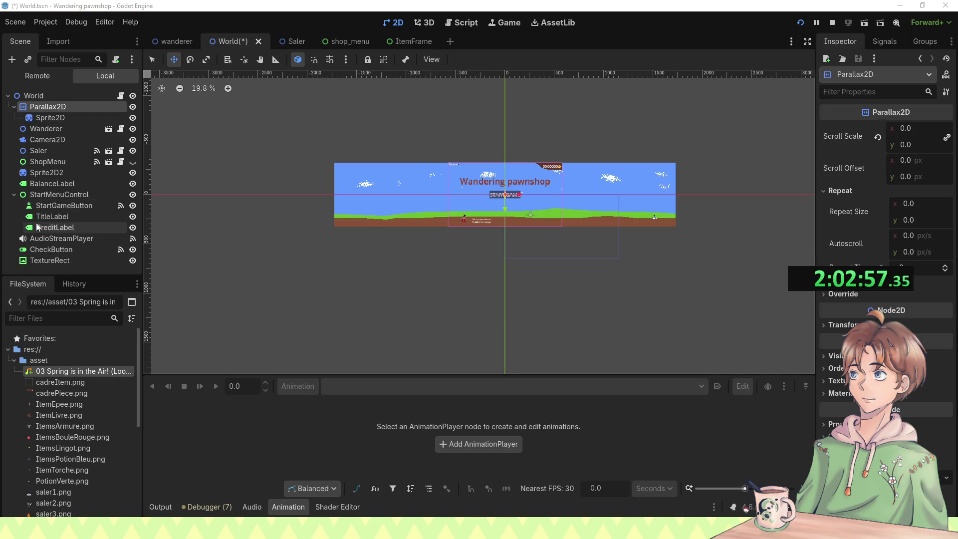
{"action": "left_click", "coordinate": [53, 261]}
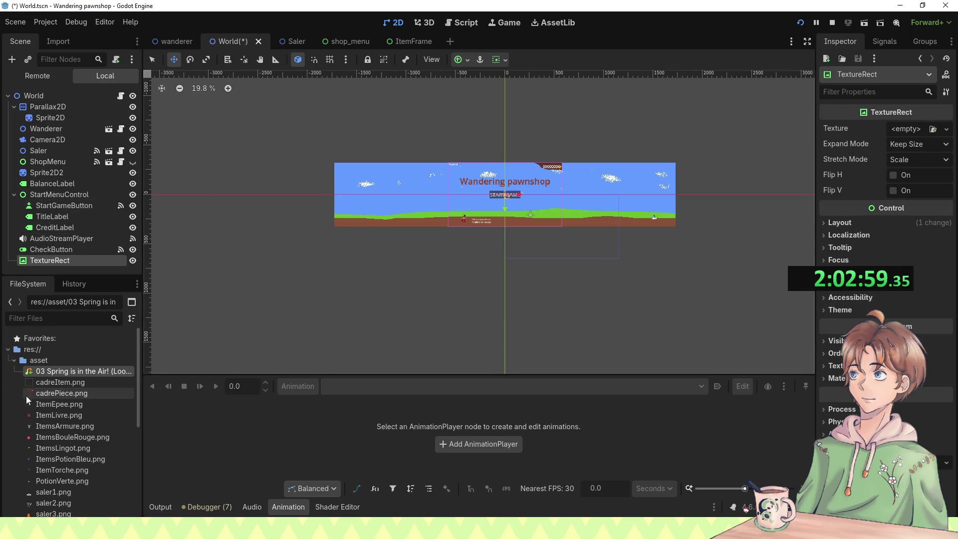
Step: Give the TextureRect the WorldImage.png texture and centre it with the Center anchor preset
{"action": "scroll", "coordinate": [63, 400], "scroll_direction": "down", "scroll_amount": 5}
{"action": "mouse_move", "coordinate": [62, 380]}
{"action": "left_mouse_down"}
{"action": "mouse_move", "coordinate": [924, 114]}
{"action": "mouse_move", "coordinate": [903, 135]}
{"action": "left_mouse_up"}
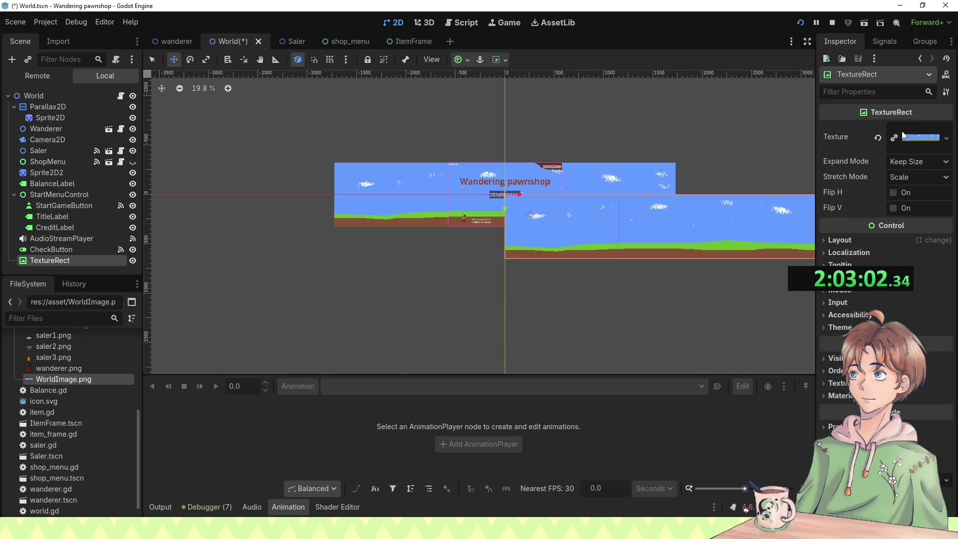
{"action": "left_click", "coordinate": [467, 59]}
{"action": "left_click", "coordinate": [482, 115]}
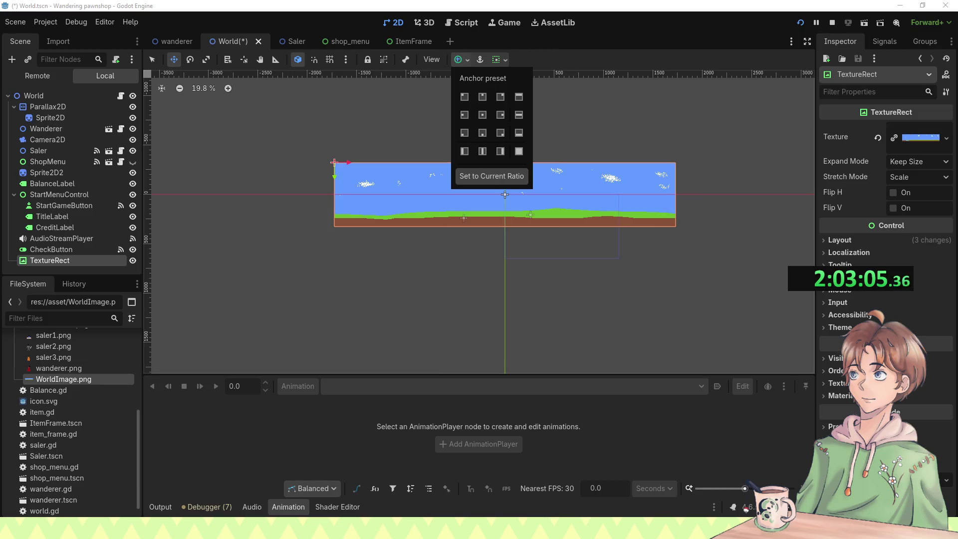
{"action": "key", "text": "Escape"}
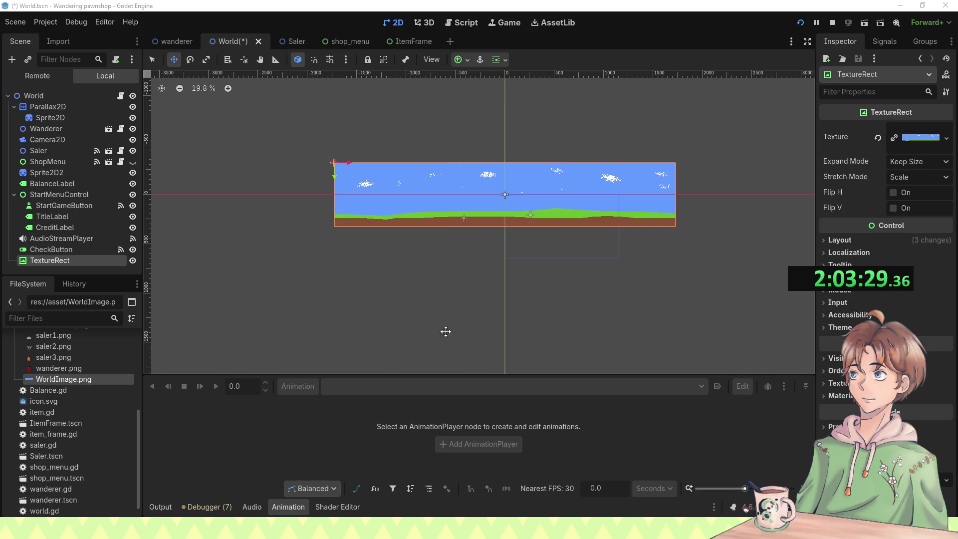
Step: Set the TextureRect's CanvasItem texture repeat to Enabled
{"action": "scroll", "coordinate": [503, 175], "scroll_direction": "up", "scroll_amount": 2}
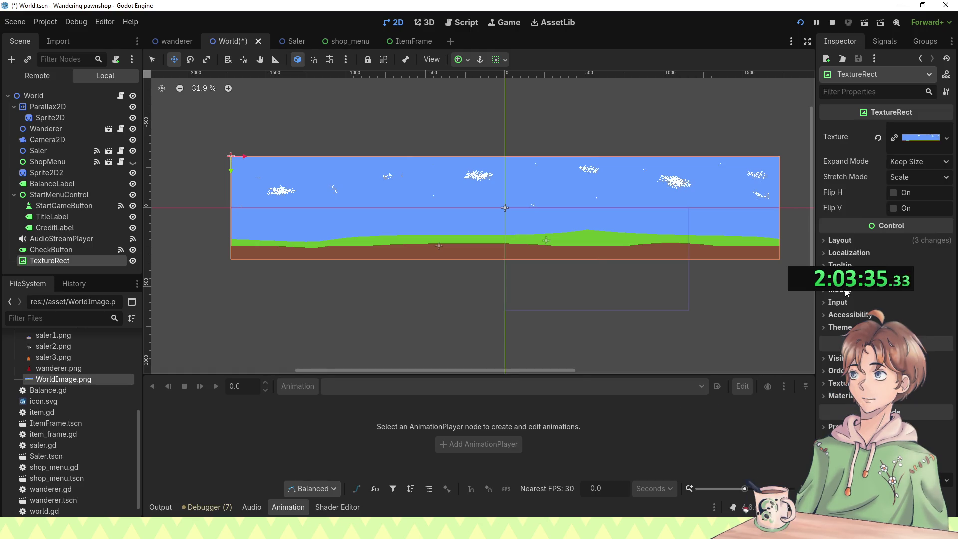
{"action": "left_click", "coordinate": [843, 383]}
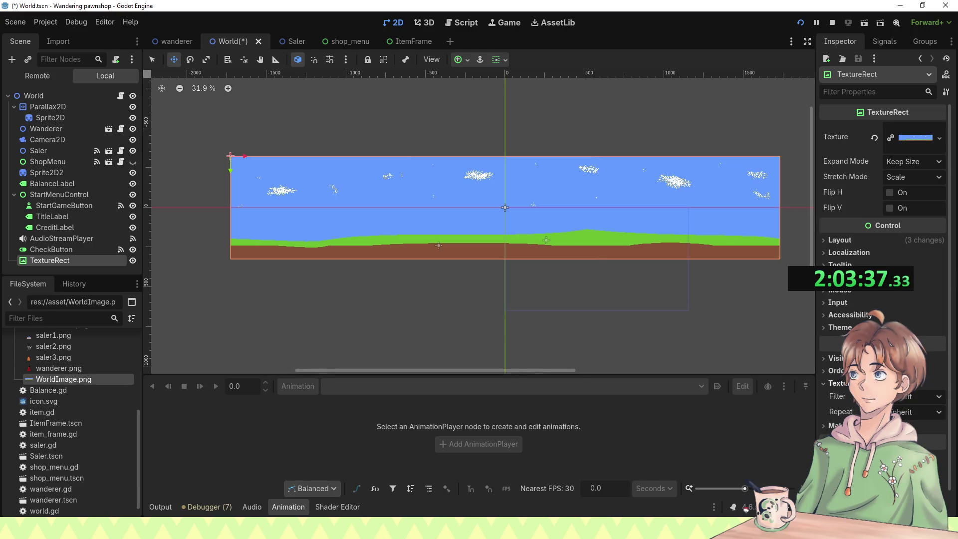
{"action": "left_click", "coordinate": [901, 413]}
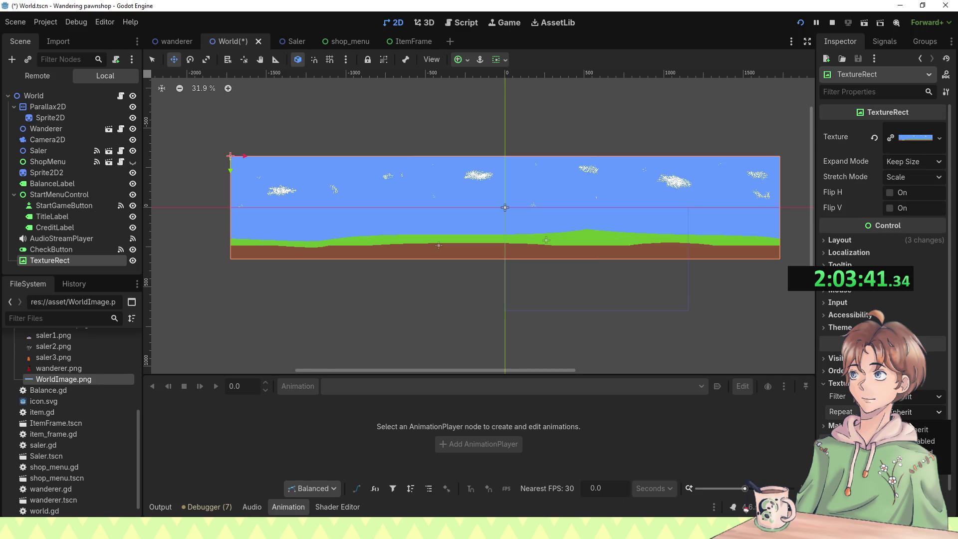
{"action": "scroll", "coordinate": [919, 395], "scroll_direction": "down", "scroll_amount": 1}
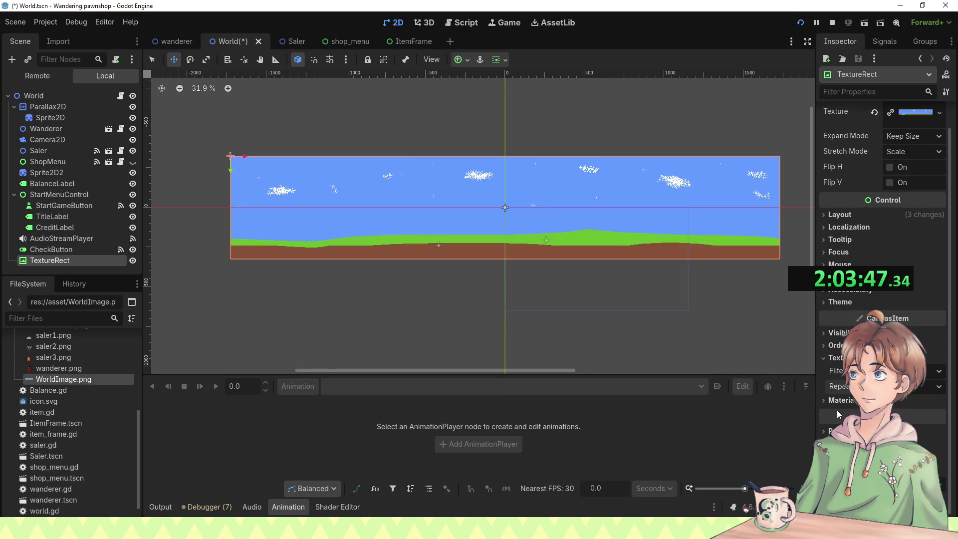
{"action": "scroll", "coordinate": [842, 411], "scroll_direction": "down", "scroll_amount": 1}
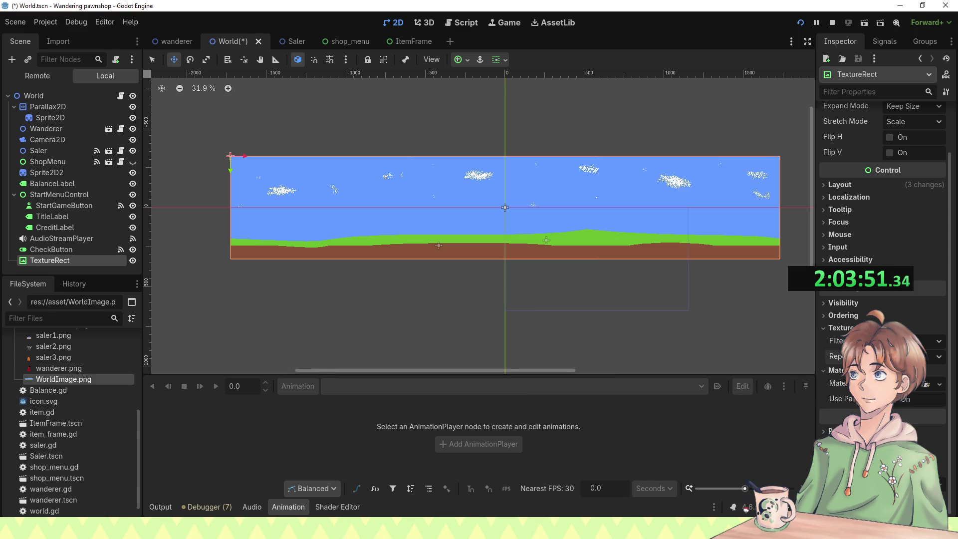
Step: Assign a new ShaderMaterial to the TextureRect and expand it
{"action": "left_click", "coordinate": [940, 384]}
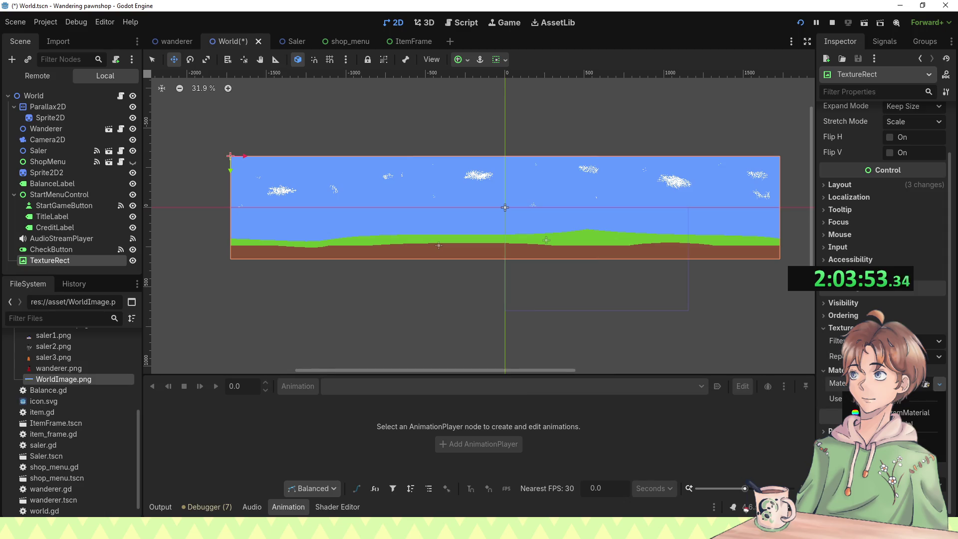
{"action": "left_click", "coordinate": [904, 412]}
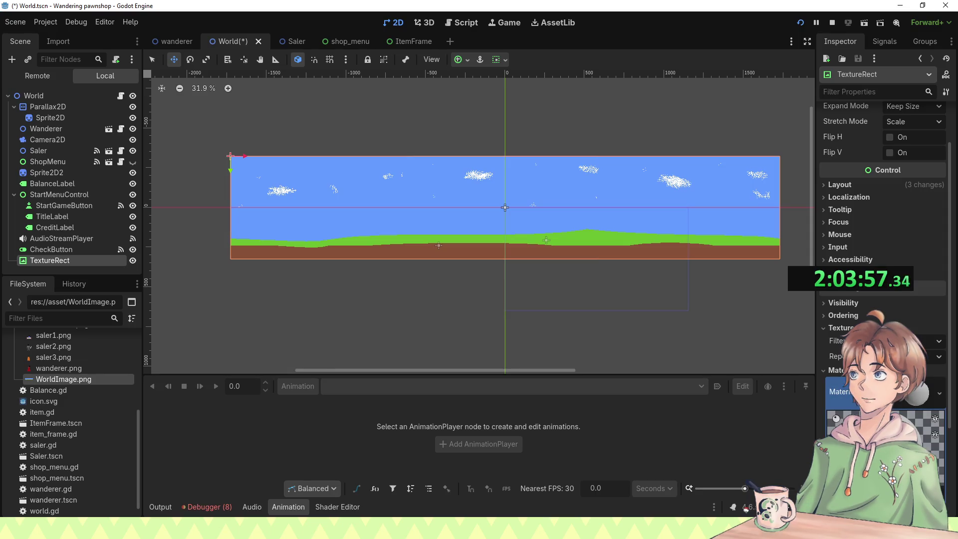
{"action": "left_click", "coordinate": [917, 401]}
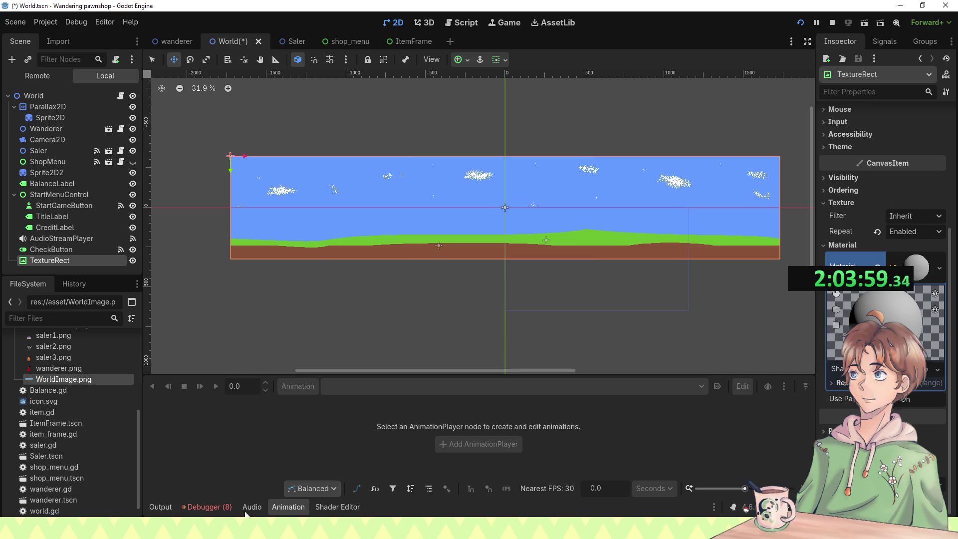
Step: Create a new World.gdshader shader for the material in the Shader Editor
{"action": "left_click", "coordinate": [348, 506]}
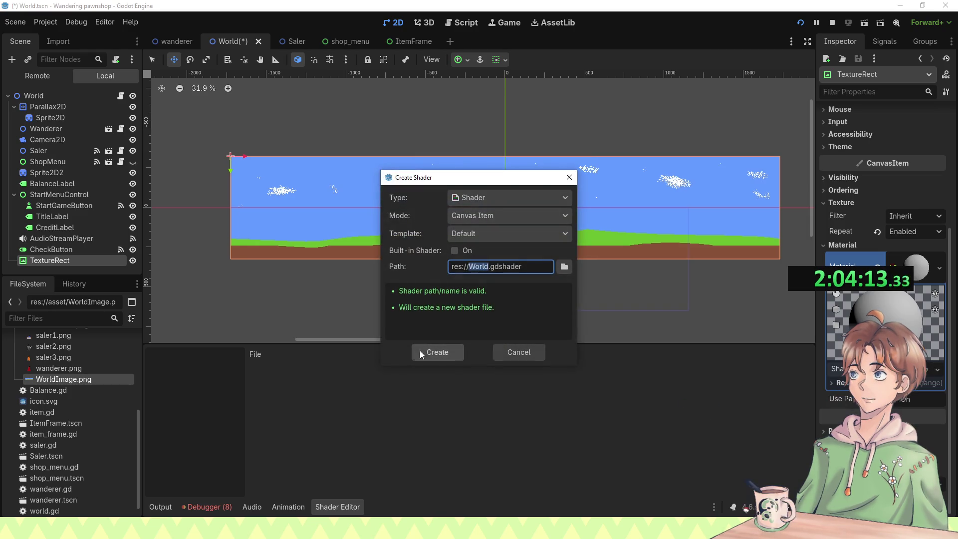
{"action": "left_click", "coordinate": [432, 351]}
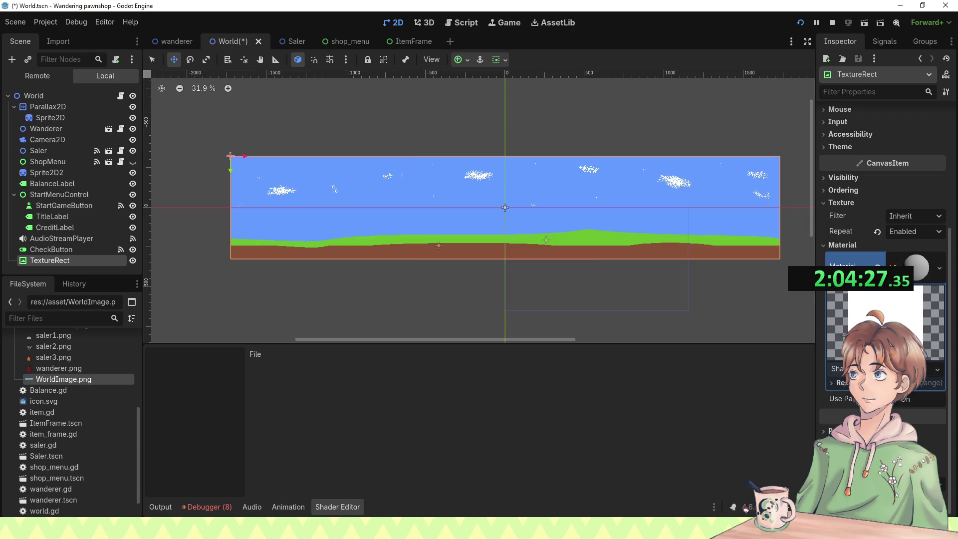
{"action": "scroll", "coordinate": [519, 424], "scroll_direction": "down", "scroll_amount": 2}
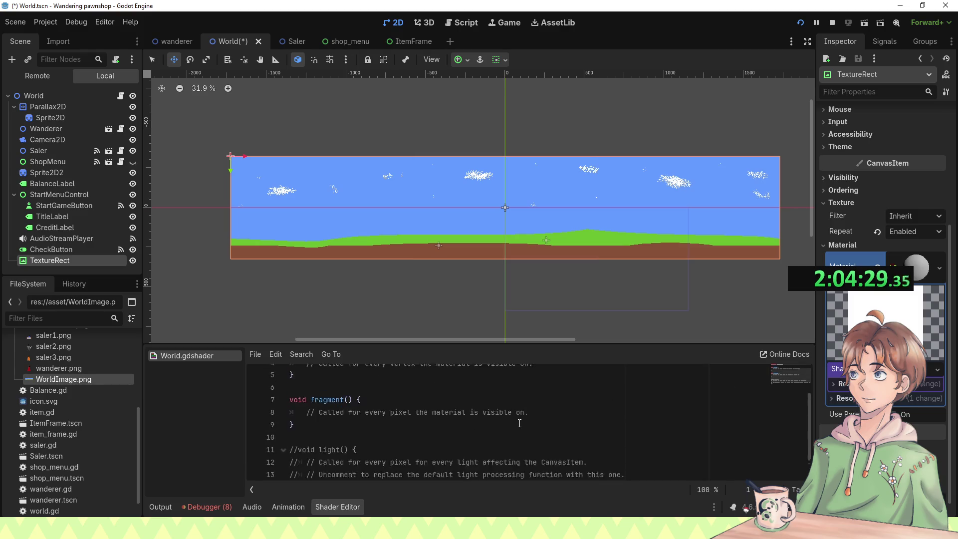
{"action": "scroll", "coordinate": [518, 424], "scroll_direction": "up", "scroll_amount": 2}
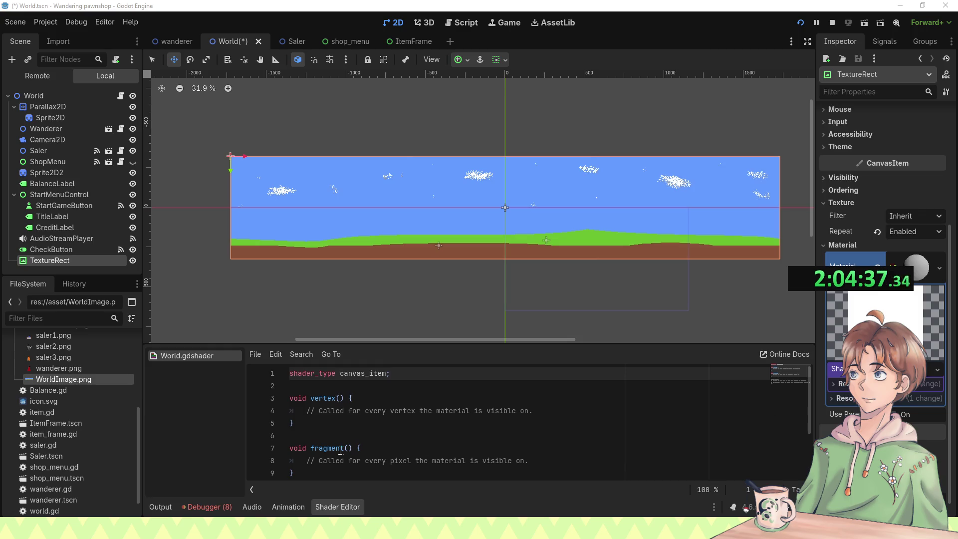
Step: Add 'UV.x += TIME' inside the vertex() function and save
{"action": "left_click", "coordinate": [634, 398]}
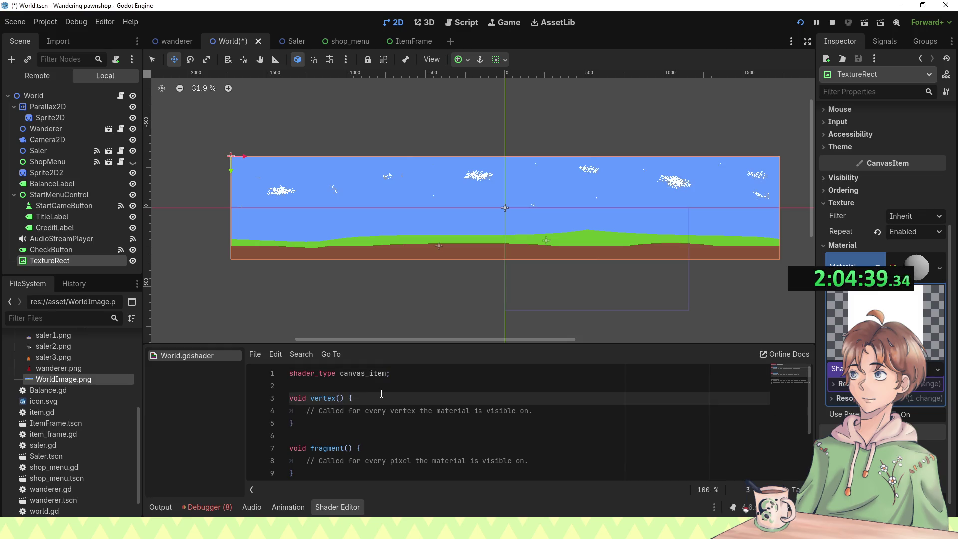
{"action": "key", "text": "Return"}
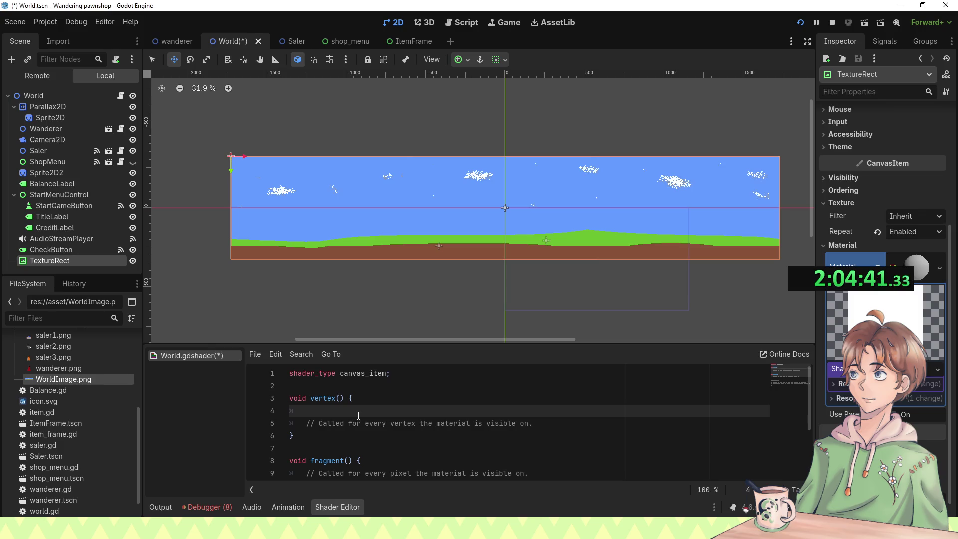
{"action": "type", "text": "UV"}
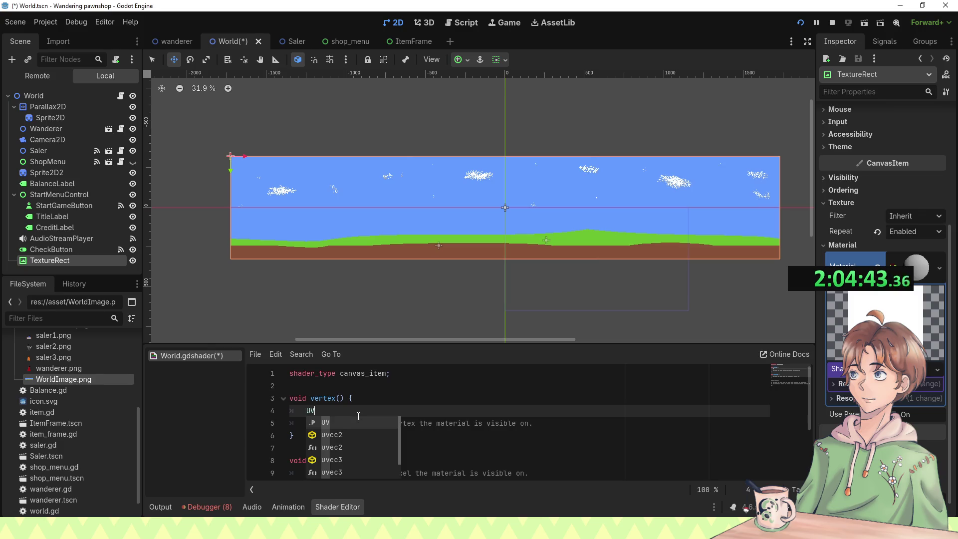
{"action": "type", "text": ".x +"}
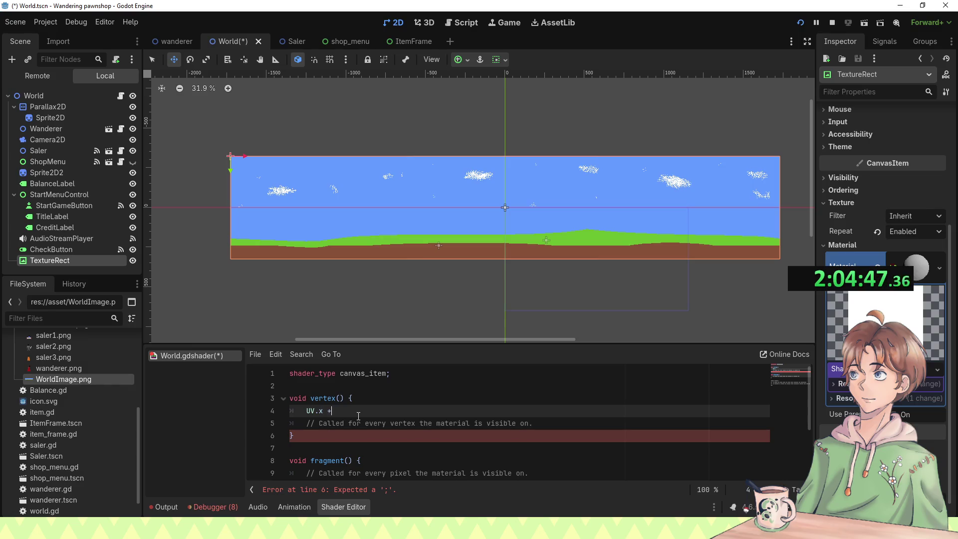
{"action": "type", "text": "= TIME"}
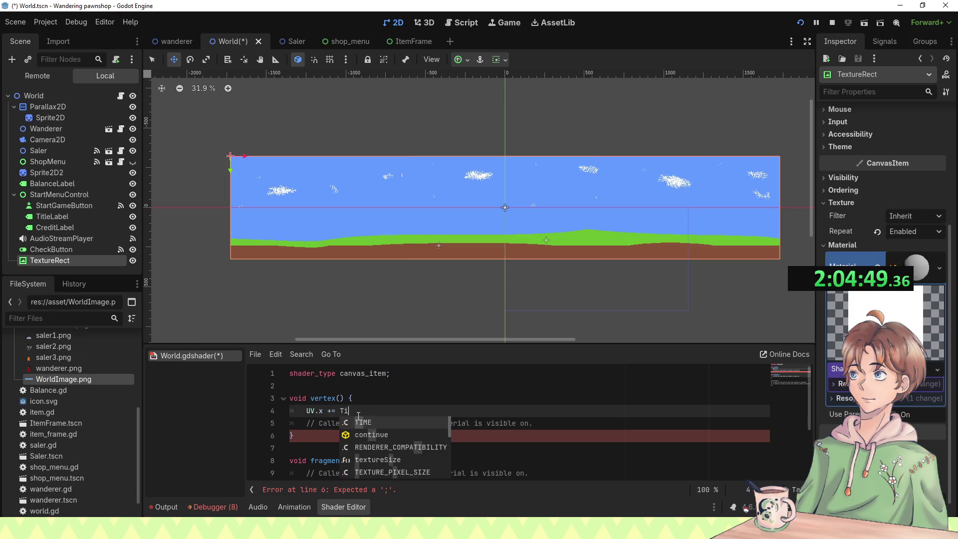
{"action": "key", "text": "ctrl+s"}
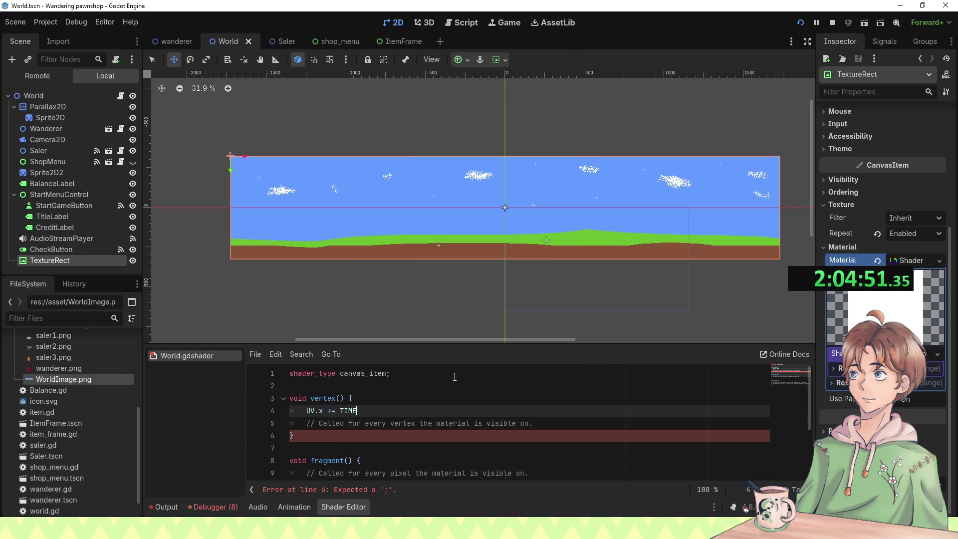
Step: Run the game to test the scrolling, then change the line to 'UV.x += TIME * 0.1'
{"action": "key", "text": "F5"}
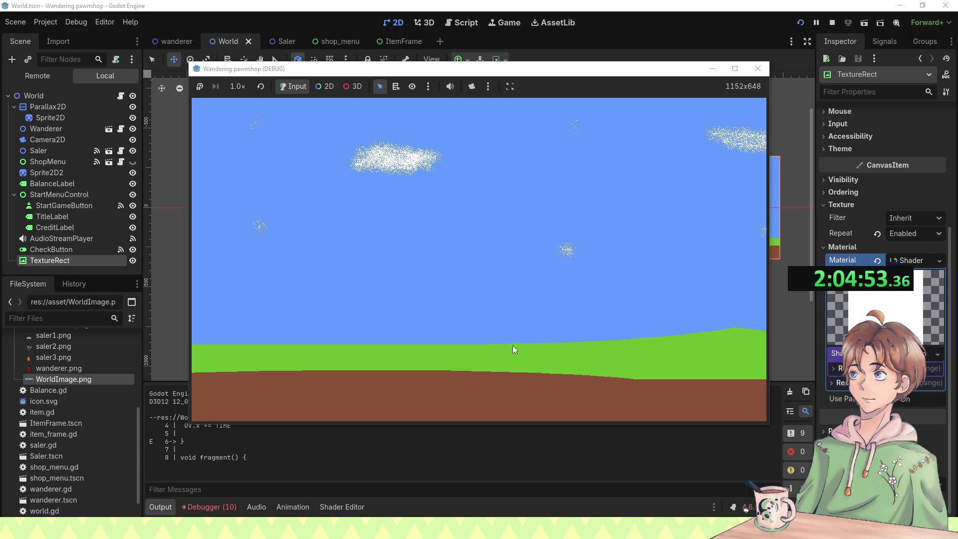
{"action": "left_click", "coordinate": [758, 68]}
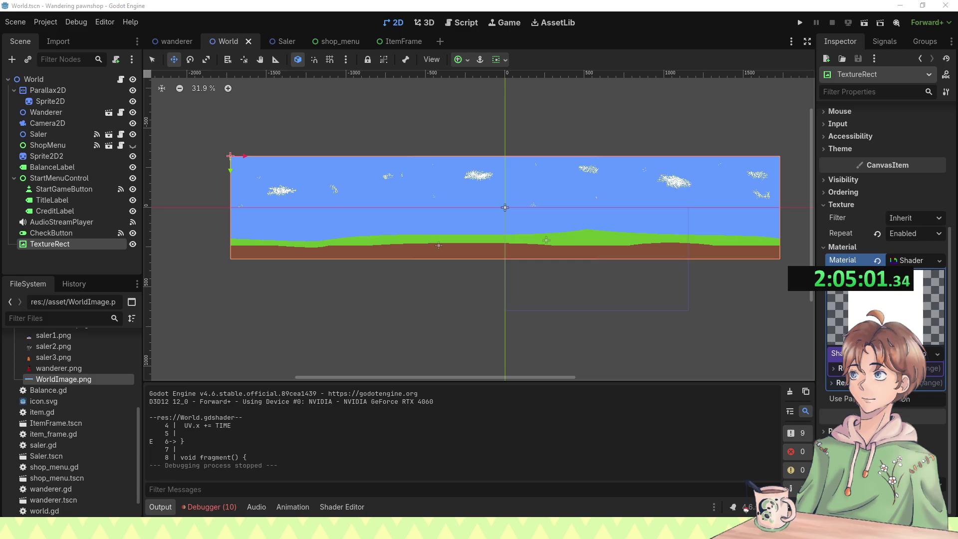
{"action": "left_click", "coordinate": [289, 510]}
{"action": "left_click", "coordinate": [327, 507]}
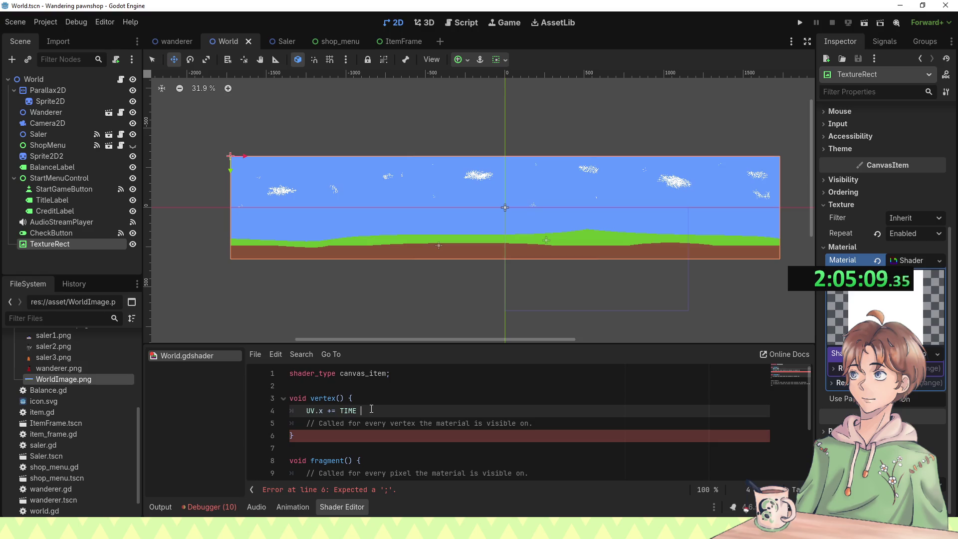
{"action": "type", "text": "* 0.1;"}
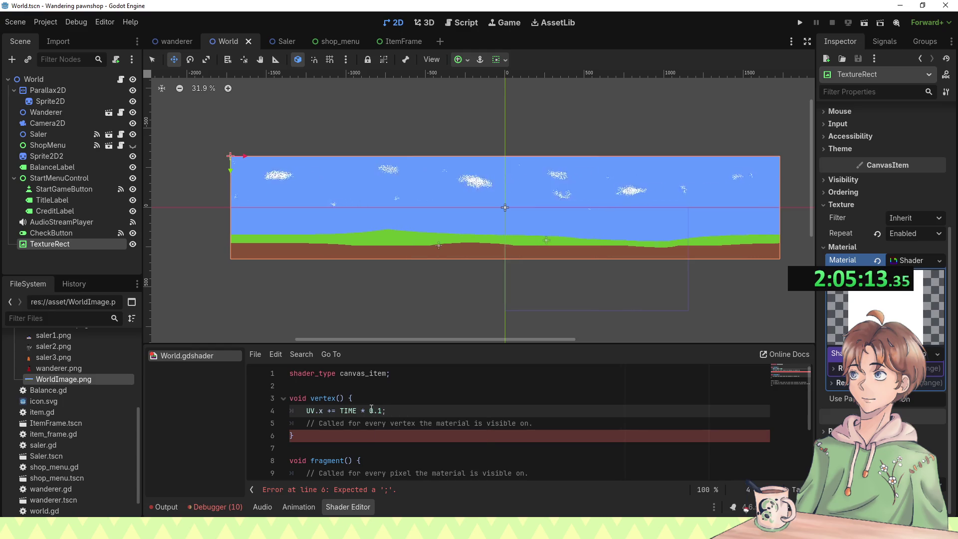
Step: Run again to check the speed, then lower the multiplier from 0.1 to 0.01
{"action": "key", "text": "F5"}
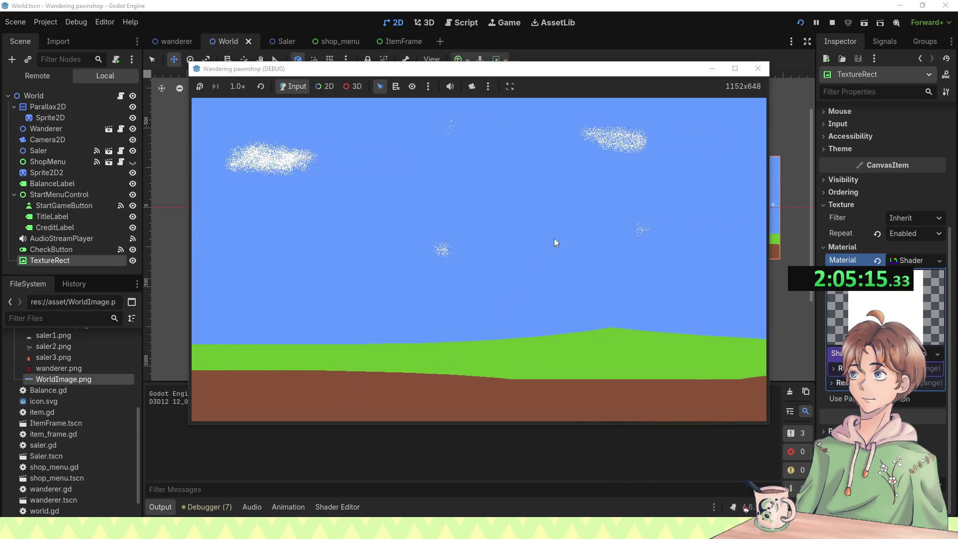
{"action": "left_click", "coordinate": [754, 65]}
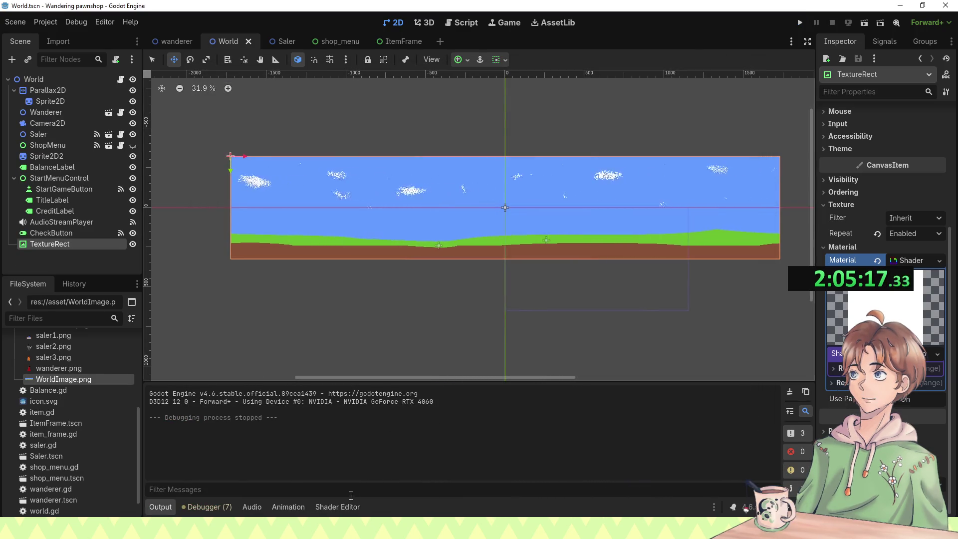
{"action": "left_click", "coordinate": [338, 506]}
{"action": "left_click", "coordinate": [382, 423]}
{"action": "left_click", "coordinate": [378, 411]}
{"action": "type", "text": "0.05;"}
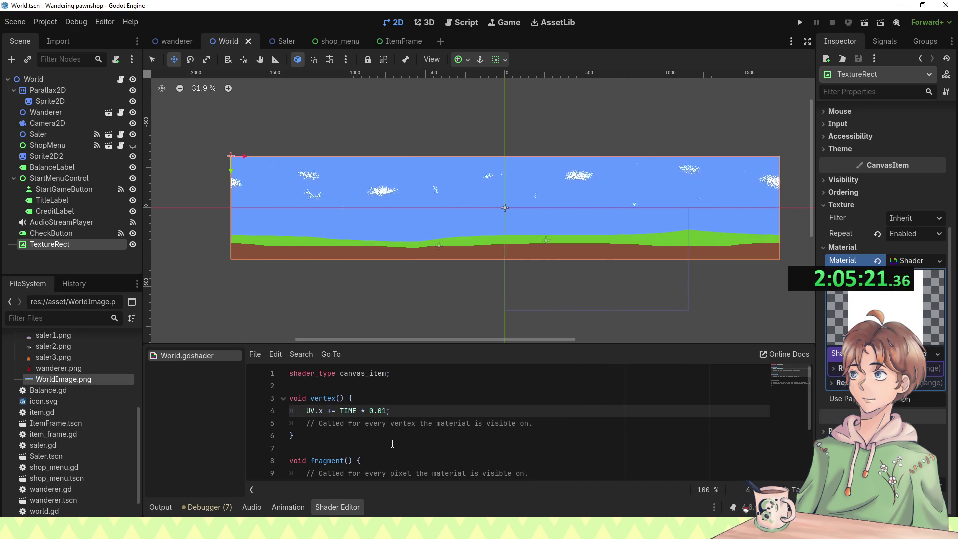
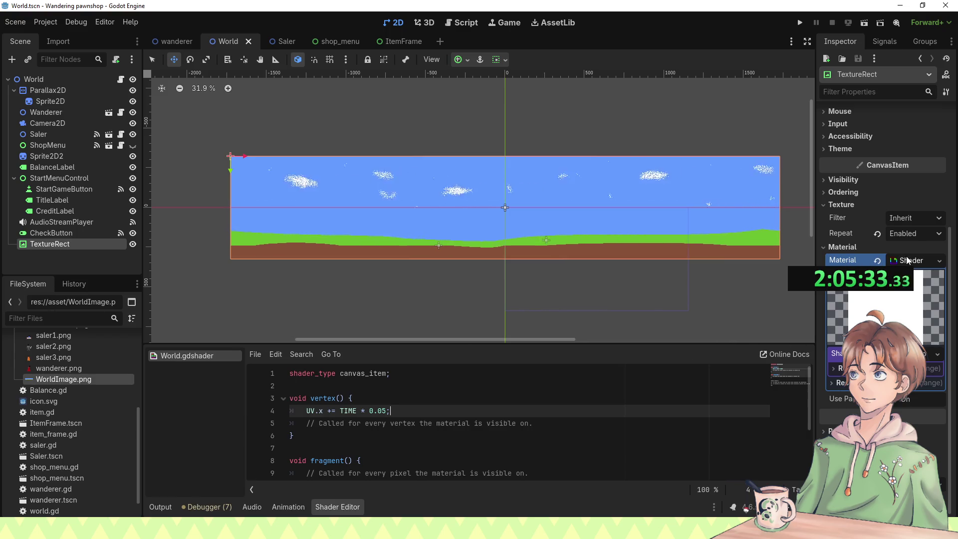
Step: Move TextureRect to just under World, above Parallax2D, and toggle Parallax2D's visibility off
{"action": "scroll", "coordinate": [413, 423], "scroll_direction": "down", "scroll_amount": 3}
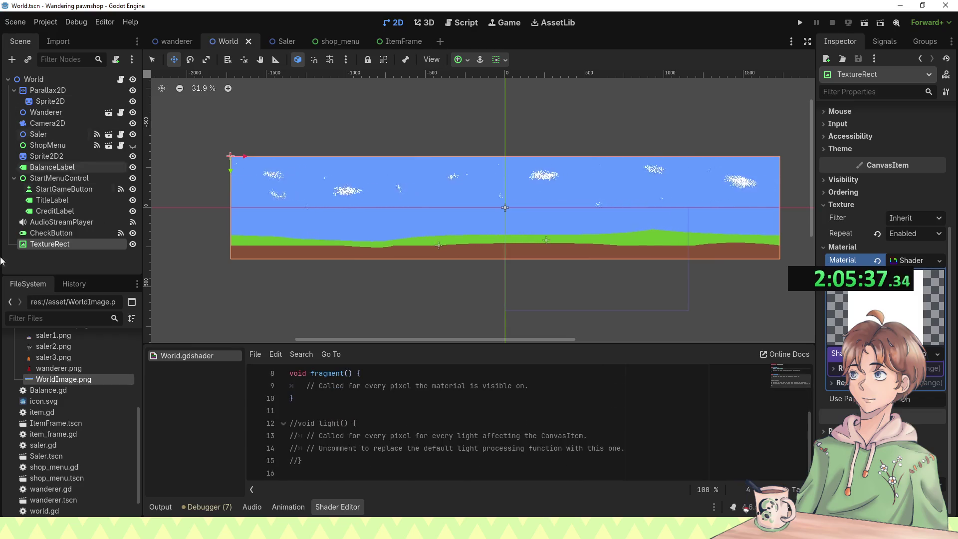
{"action": "mouse_move", "coordinate": [70, 243]}
{"action": "left_mouse_down"}
{"action": "mouse_move", "coordinate": [87, 71]}
{"action": "mouse_move", "coordinate": [67, 89]}
{"action": "left_mouse_up"}
{"action": "left_click", "coordinate": [36, 100]}
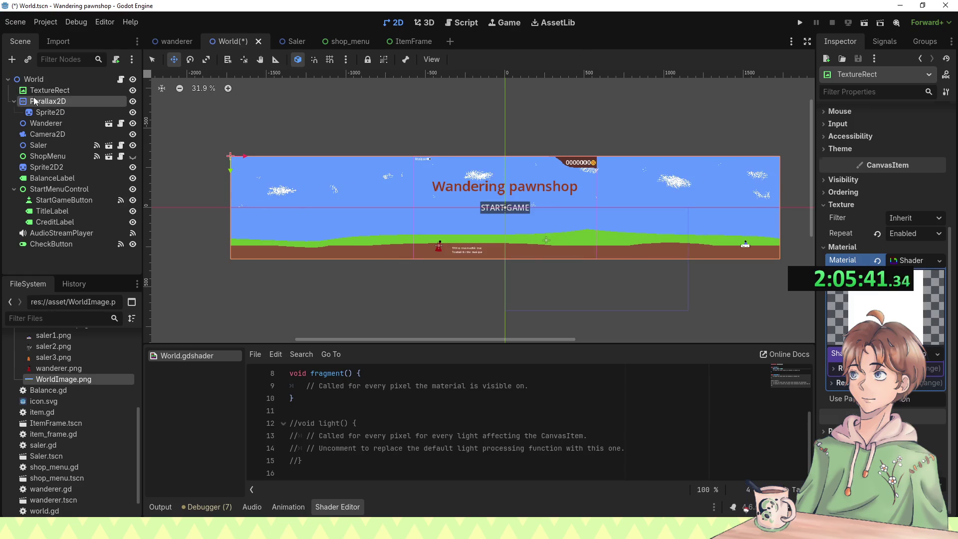
{"action": "left_click", "coordinate": [132, 102]}
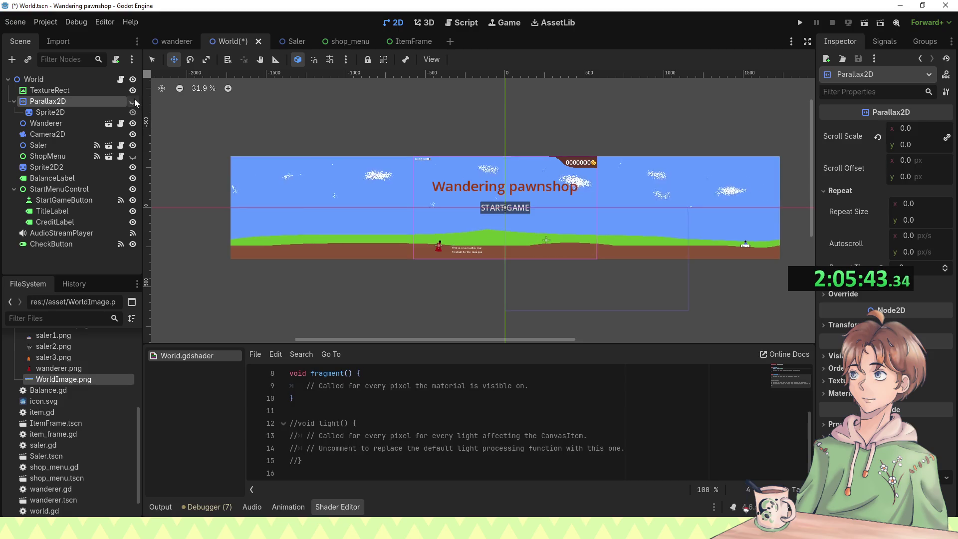
Step: Save, run the game through START GAME and Leave!, stop it, then switch to the wanderer scene
{"action": "key", "text": "ctrl+s"}
{"action": "key", "text": "F5"}
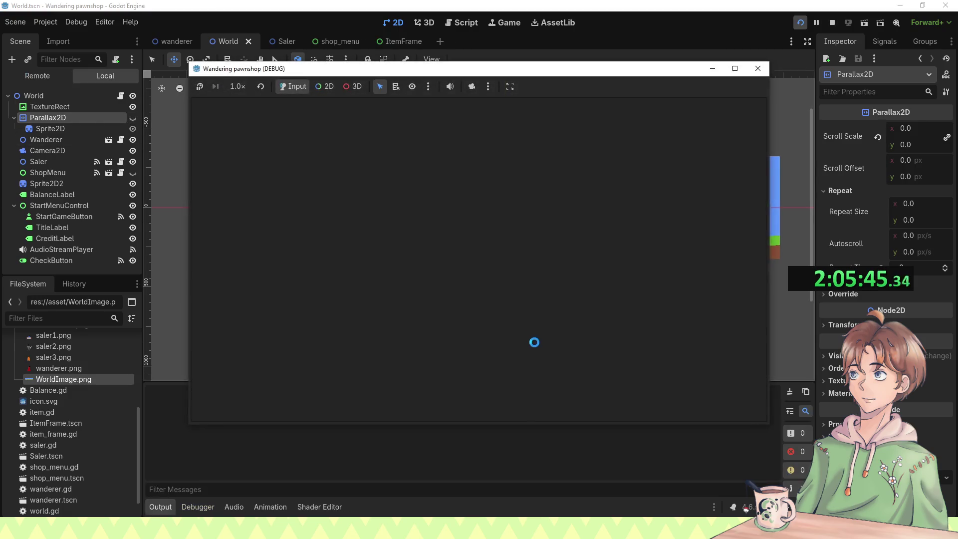
{"action": "left_click", "coordinate": [538, 261]}
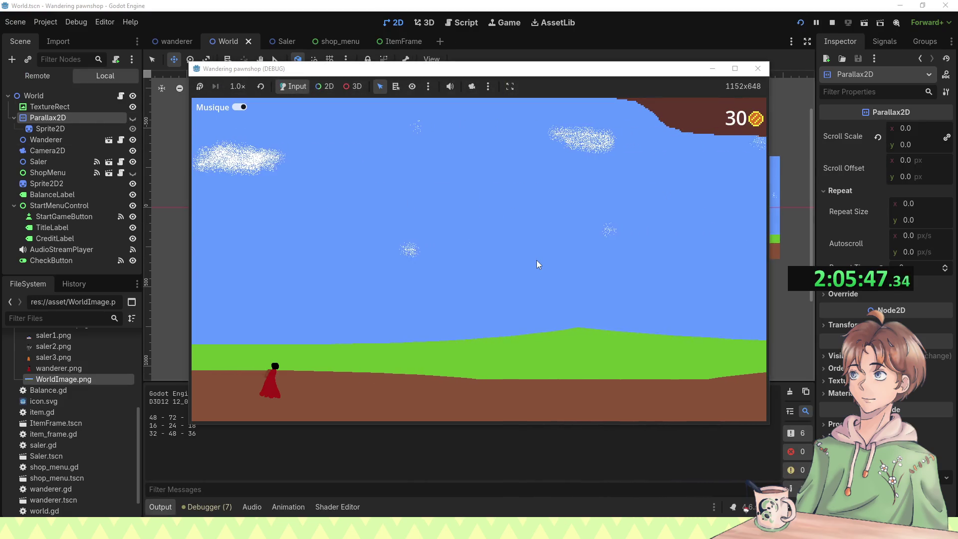
{"action": "left_click", "coordinate": [508, 273]}
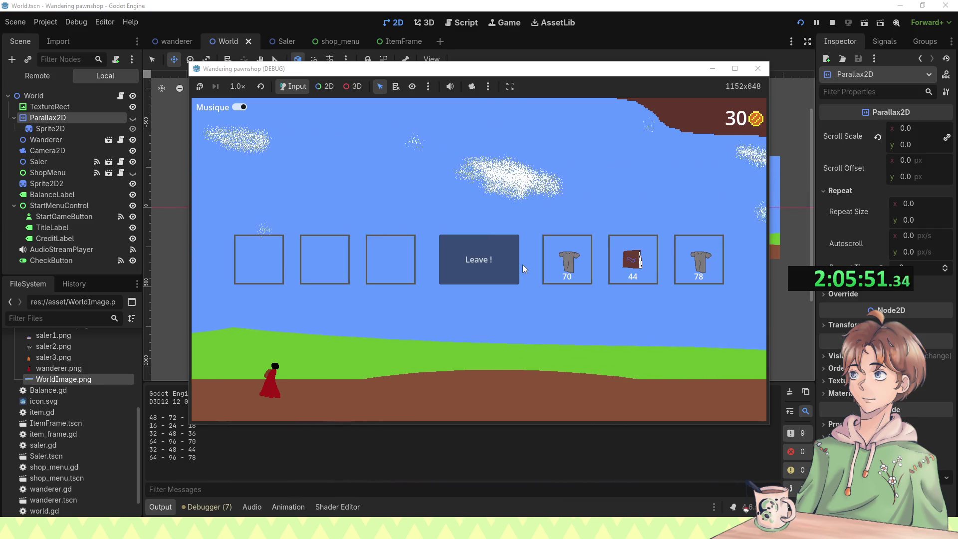
{"action": "left_click_drag", "start_coordinate": [764, 70], "coordinate": [764, 73]}
{"action": "left_click", "coordinate": [764, 74]}
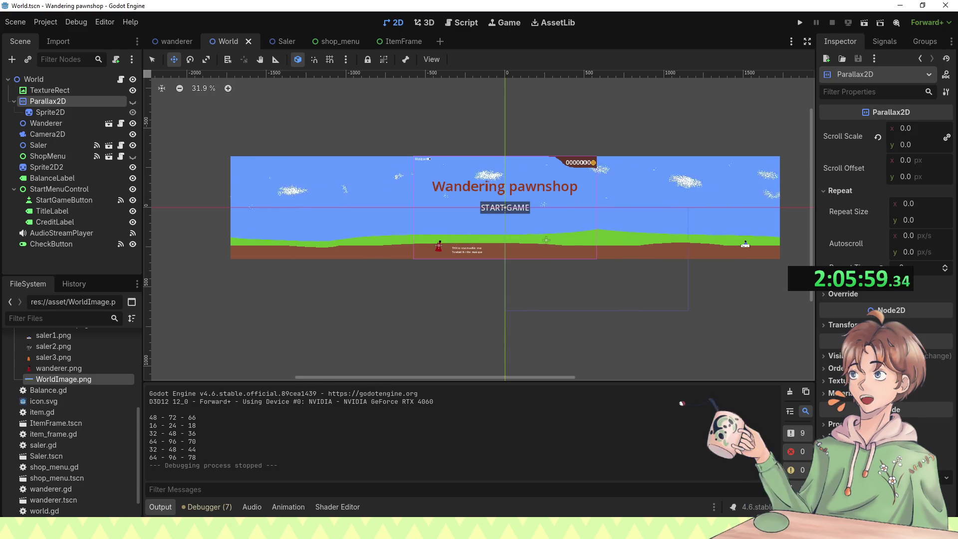
{"action": "left_click", "coordinate": [189, 40]}
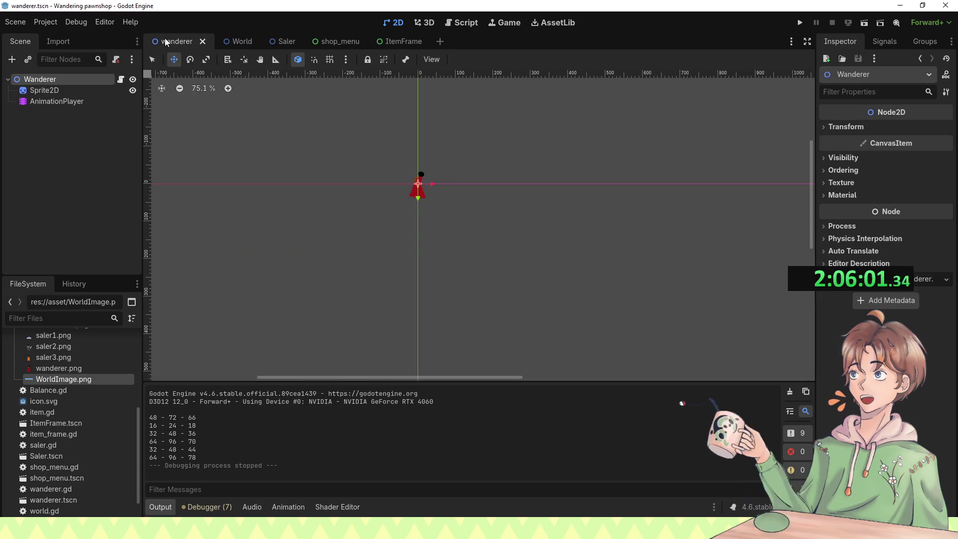
Step: Open the Saler scene and toggle its Sprite2D visibility
{"action": "left_click", "coordinate": [285, 42]}
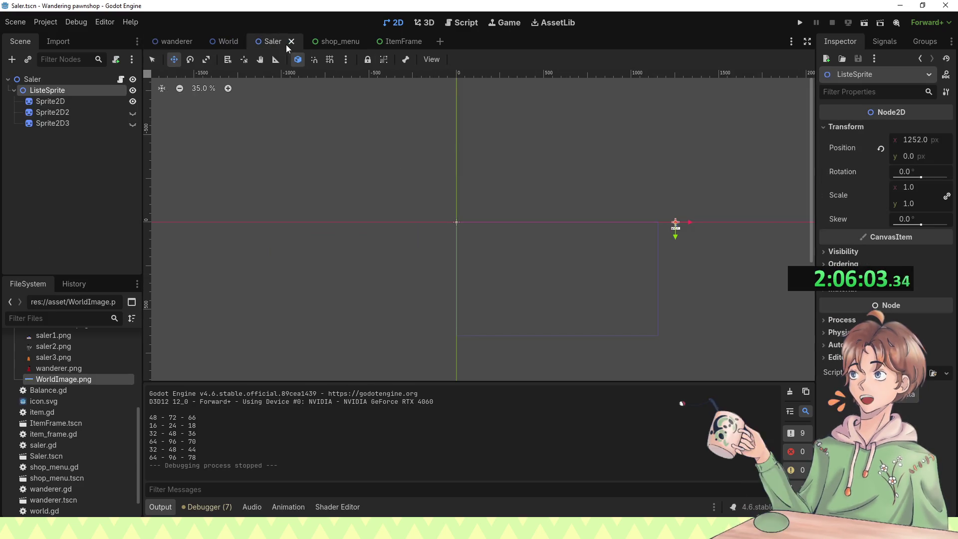
{"action": "scroll", "coordinate": [427, 186], "scroll_direction": "down", "scroll_amount": 5}
{"action": "scroll", "coordinate": [419, 168], "scroll_direction": "up", "scroll_amount": 3}
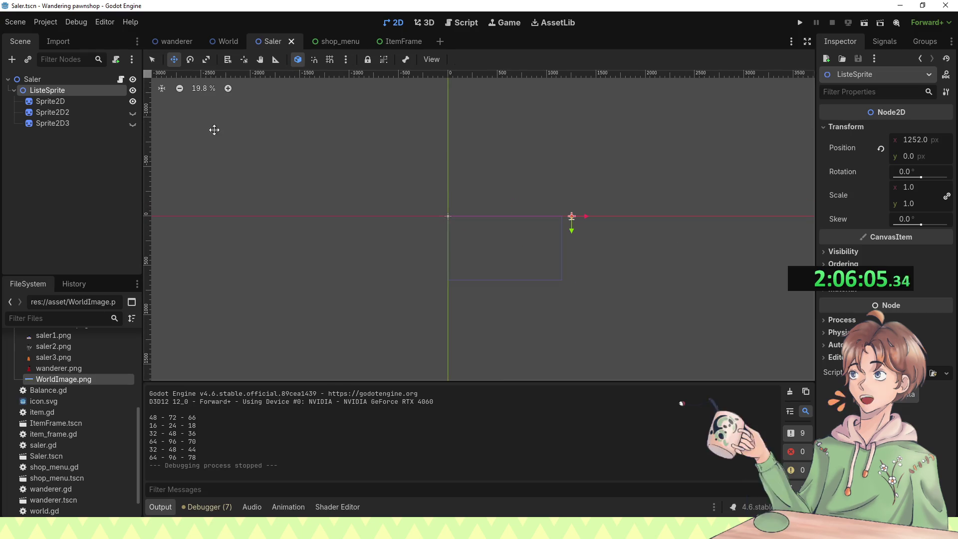
{"action": "left_click", "coordinate": [133, 101]}
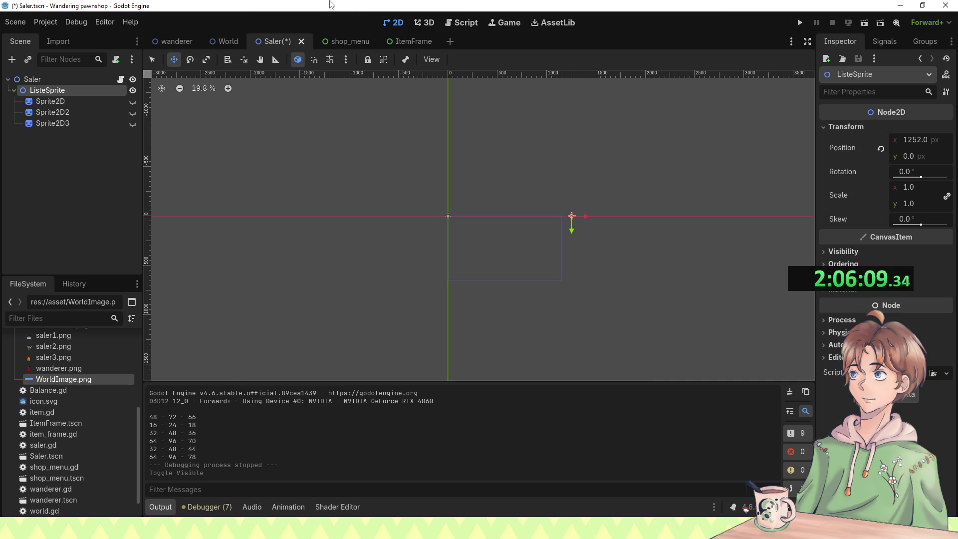
Step: Run the Saler scene alone, inspect it in 2D with the editor camera, and make Sprite2D visible
{"action": "key", "text": "F6"}
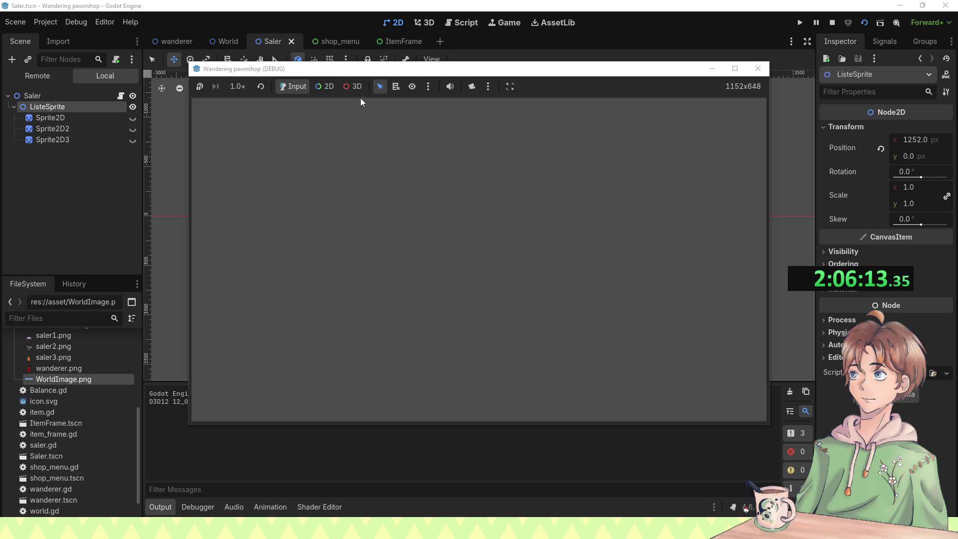
{"action": "left_click", "coordinate": [325, 87]}
{"action": "left_click", "coordinate": [469, 87]}
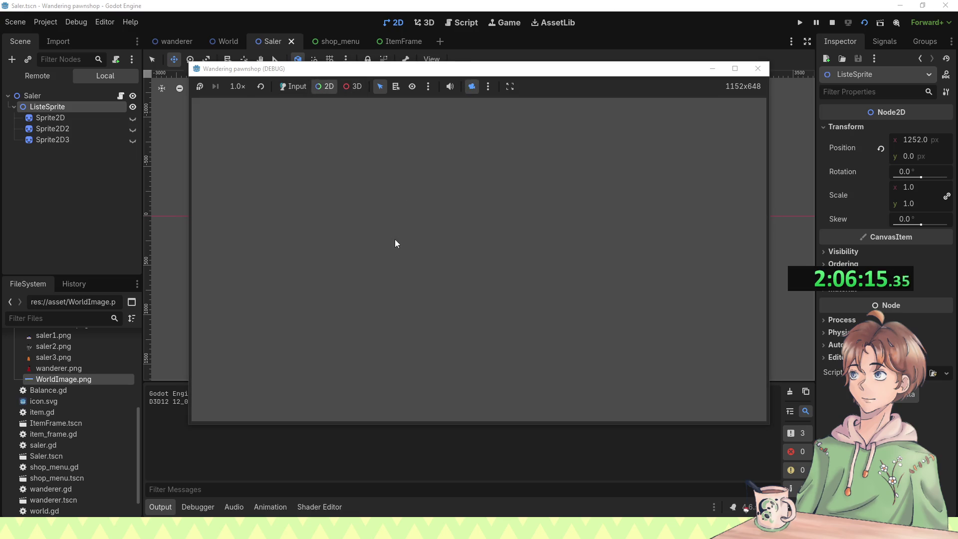
{"action": "left_click", "coordinate": [132, 118]}
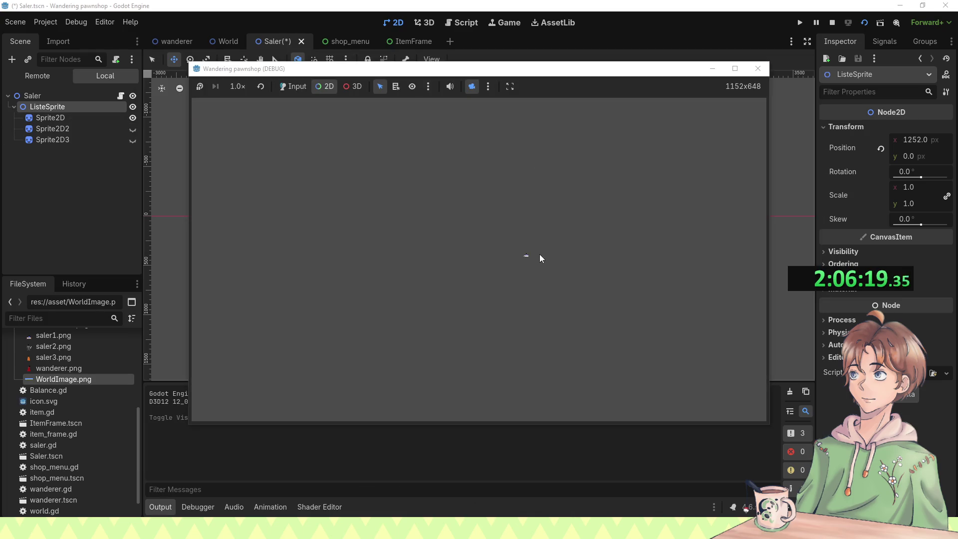
{"action": "left_click", "coordinate": [758, 68]}
Step: Rerun and close the Saler test, then open the saler.gd script
{"action": "key", "text": "F6"}
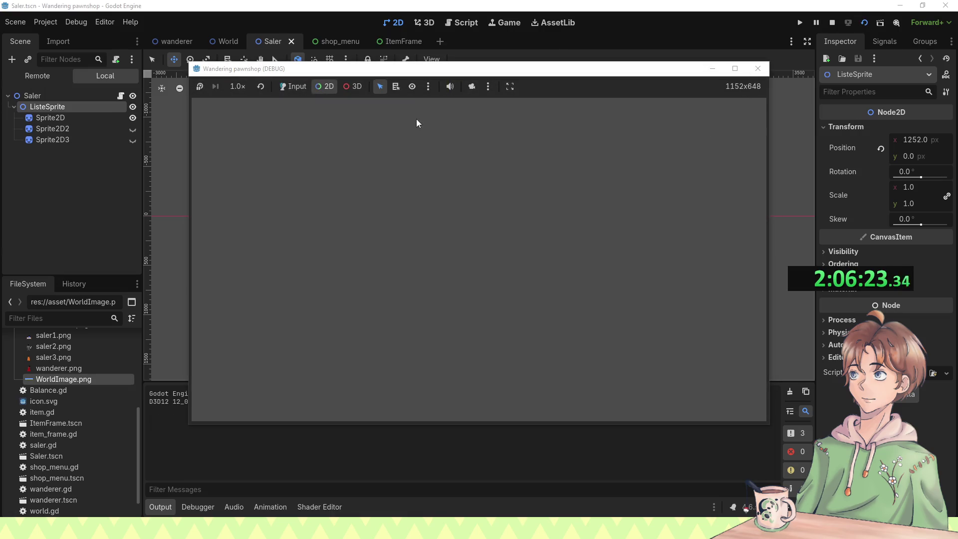
{"action": "left_click", "coordinate": [752, 64]}
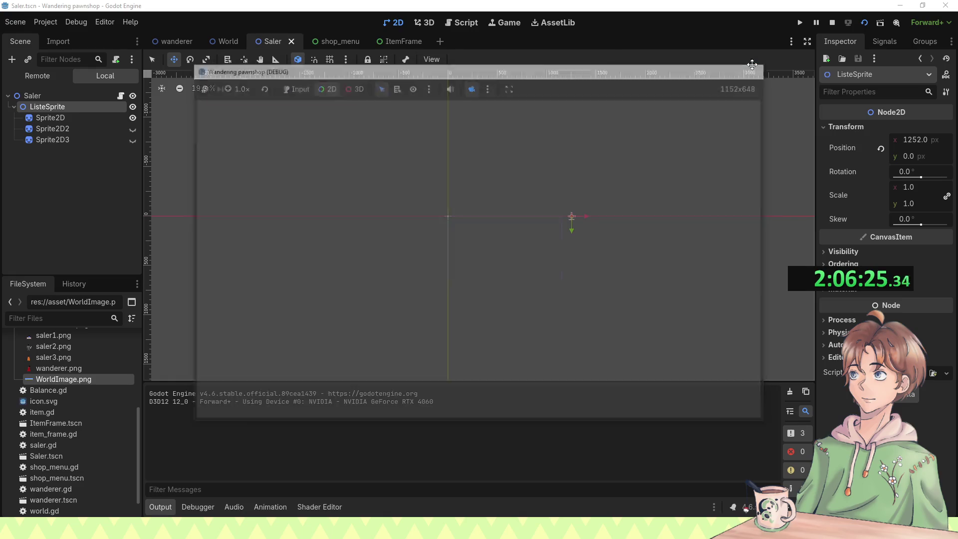
{"action": "left_click", "coordinate": [453, 25]}
{"action": "scroll", "coordinate": [353, 193], "scroll_direction": "up", "scroll_amount": 3}
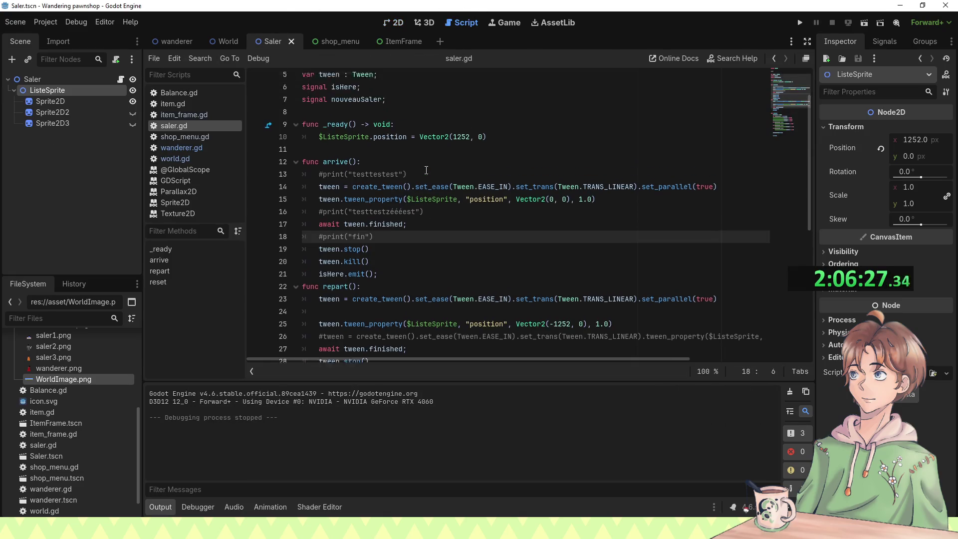
Step: Add an arrive() call after line 10 in _ready and save saler.gd
{"action": "left_click", "coordinate": [528, 188]}
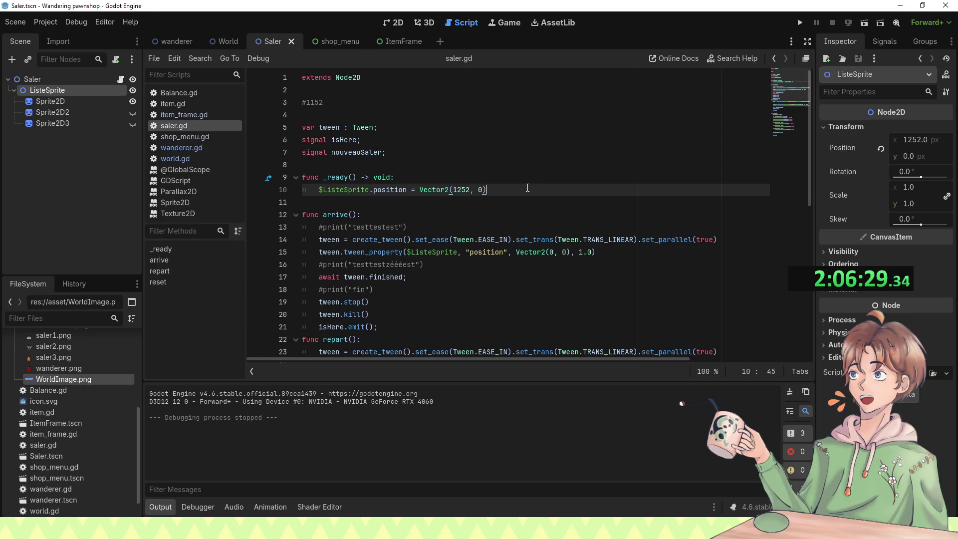
{"action": "key", "text": "Return"}
{"action": "type", "text": "arr"}
{"action": "key", "text": "Return"}
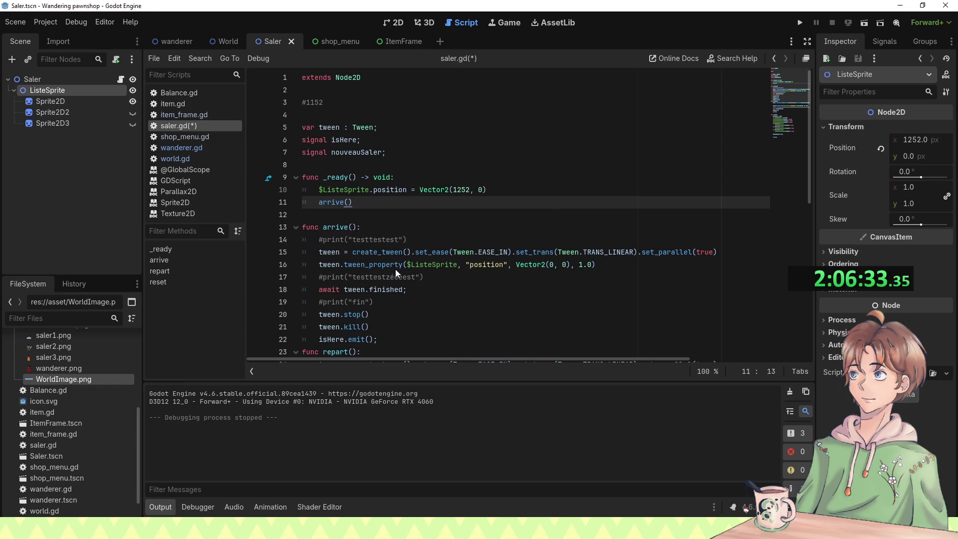
{"action": "key", "text": "ctrl+s"}
Step: Run the Saler scene alone to test arrive(), then stop it
{"action": "scroll", "coordinate": [517, 202], "scroll_direction": "down", "scroll_amount": 7}
{"action": "scroll", "coordinate": [539, 196], "scroll_direction": "up", "scroll_amount": 5}
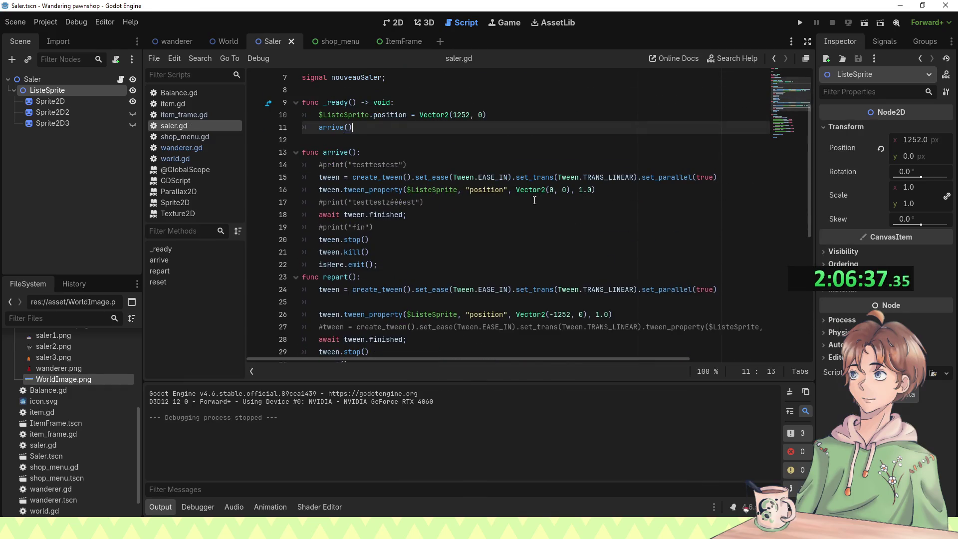
{"action": "key", "text": "F6"}
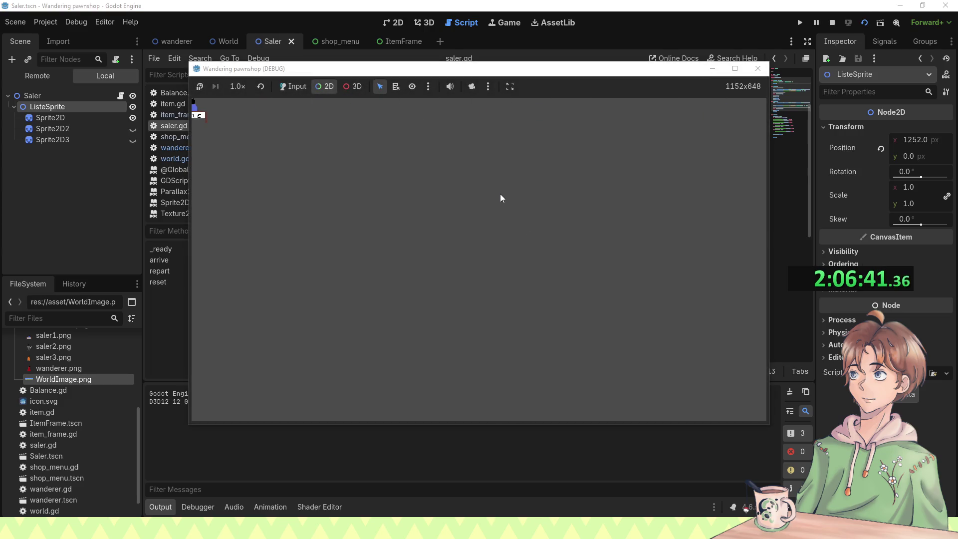
{"action": "left_click", "coordinate": [758, 67]}
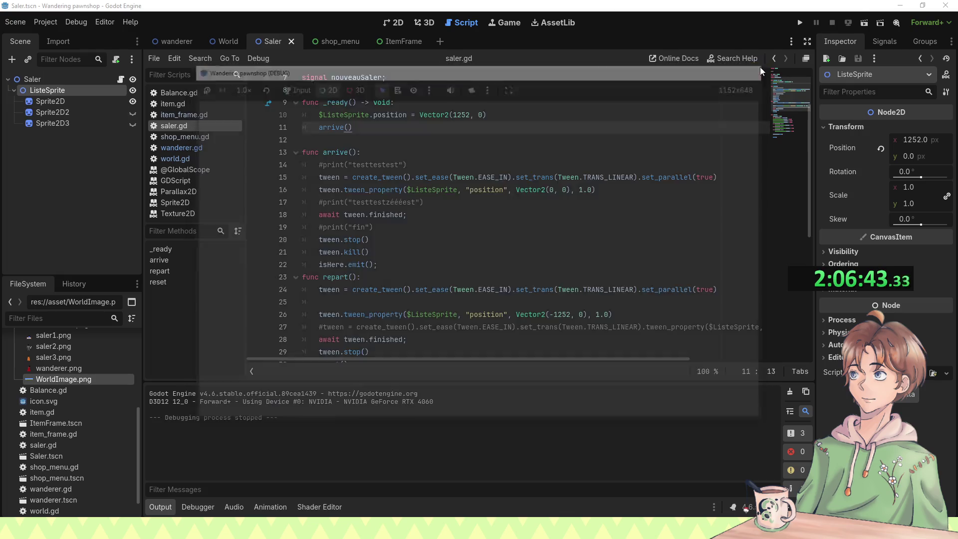
Step: Review the script and place the cursor on the empty line 25 in repart()
{"action": "scroll", "coordinate": [405, 141], "scroll_direction": "down", "scroll_amount": 6}
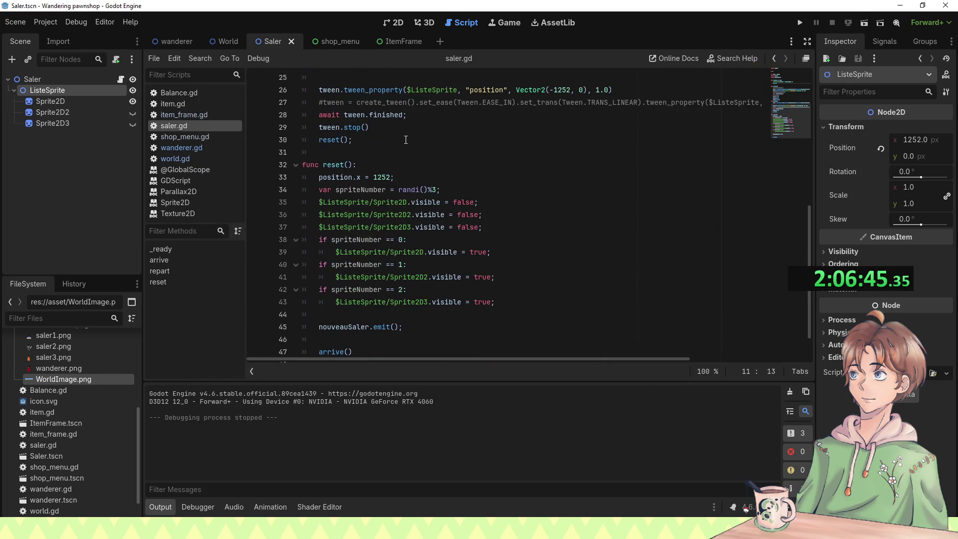
{"action": "scroll", "coordinate": [393, 139], "scroll_direction": "down", "scroll_amount": 1}
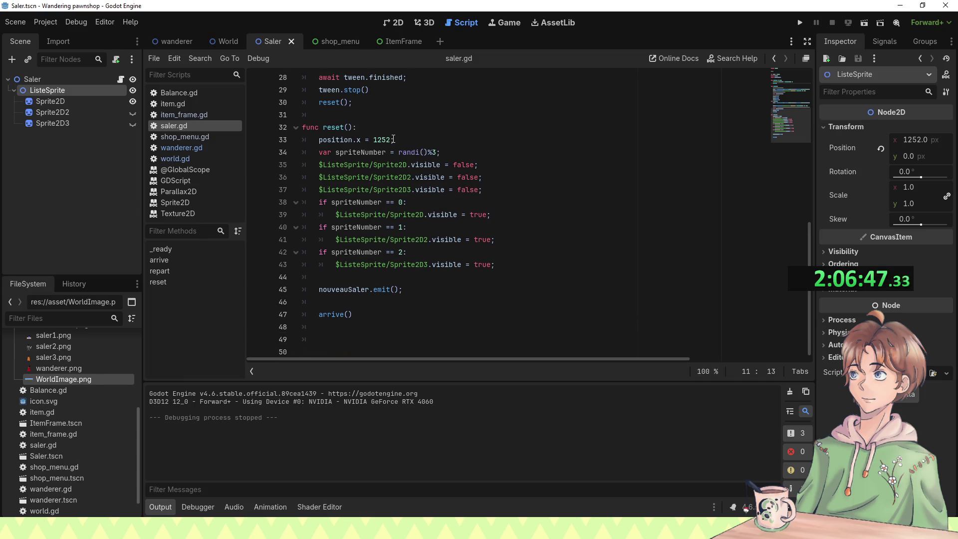
{"action": "scroll", "coordinate": [393, 130], "scroll_direction": "up", "scroll_amount": 7}
{"action": "scroll", "coordinate": [389, 135], "scroll_direction": "down", "scroll_amount": 7}
{"action": "scroll", "coordinate": [387, 139], "scroll_direction": "up", "scroll_amount": 4}
{"action": "scroll", "coordinate": [388, 139], "scroll_direction": "up", "scroll_amount": 1}
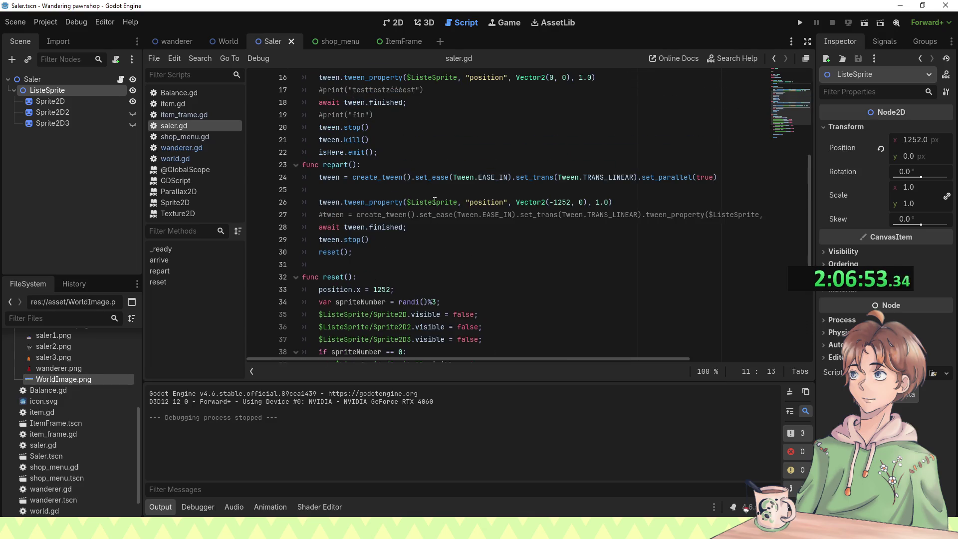
{"action": "left_click", "coordinate": [419, 189]}
{"action": "scroll", "coordinate": [389, 185], "scroll_direction": "up", "scroll_amount": 5}
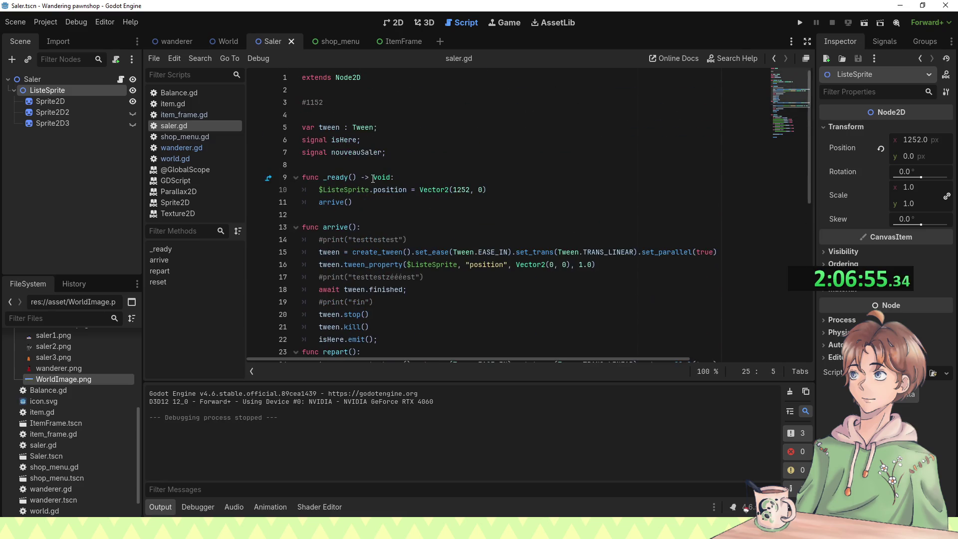
Step: Copy line 10's ListeSprite position statement into line 25 of repart() and save
{"action": "left_click_drag", "start_coordinate": [486, 190], "coordinate": [315, 189]}
{"action": "key", "text": "ctrl+c"}
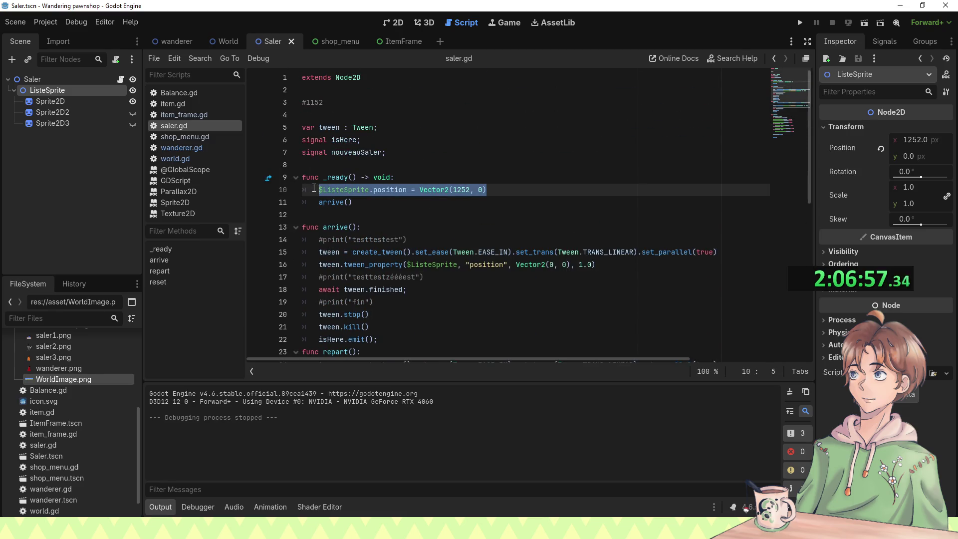
{"action": "scroll", "coordinate": [437, 302], "scroll_direction": "down", "scroll_amount": 5}
{"action": "left_click", "coordinate": [457, 192]}
{"action": "key", "text": "ctrl+v"}
{"action": "double_click", "coordinate": [455, 194]}
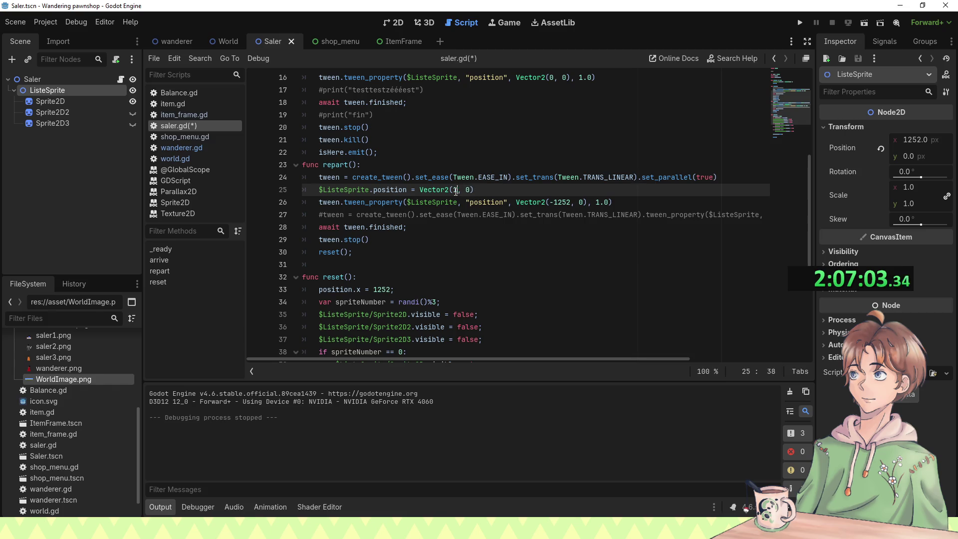
{"action": "key", "text": "ctrl+s"}
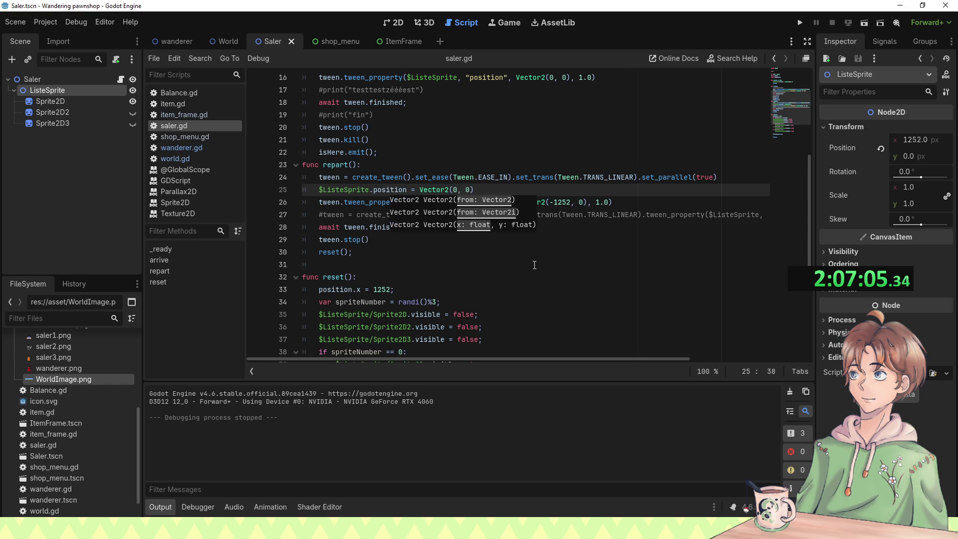
Step: Delete the leftover arrive() call from _ready and launch the game
{"action": "scroll", "coordinate": [498, 200], "scroll_direction": "up", "scroll_amount": 5}
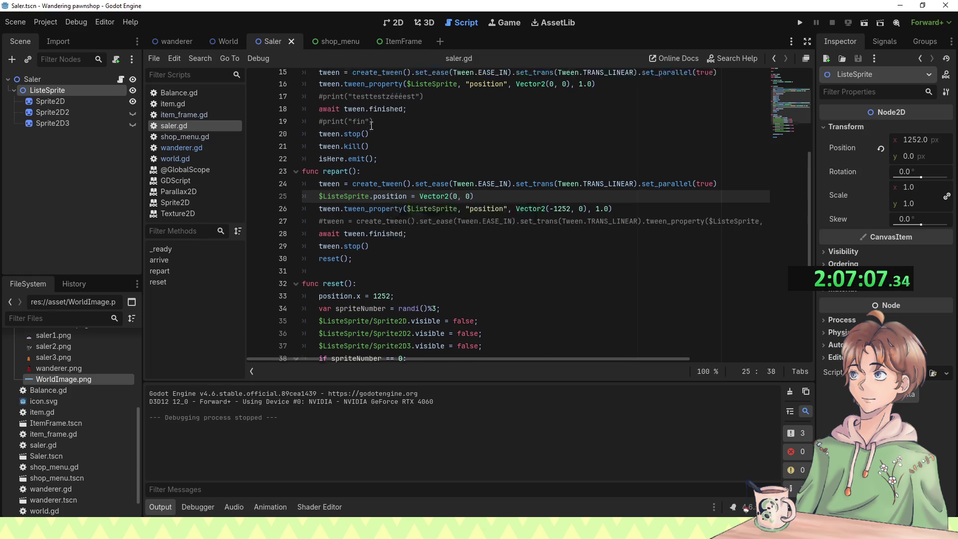
{"action": "left_click_drag", "start_coordinate": [530, 202], "coordinate": [529, 184]}
{"action": "key", "text": "BackSpace"}
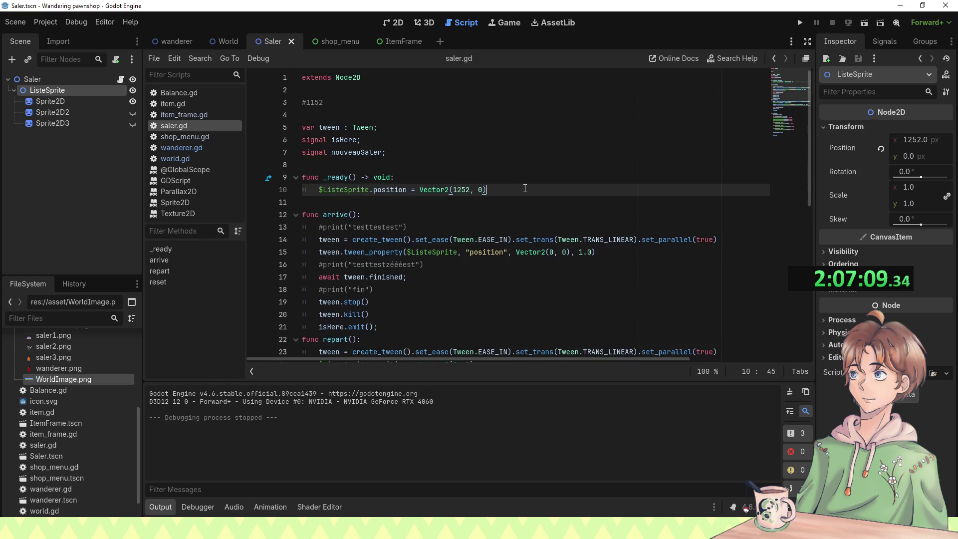
{"action": "key", "text": "F5"}
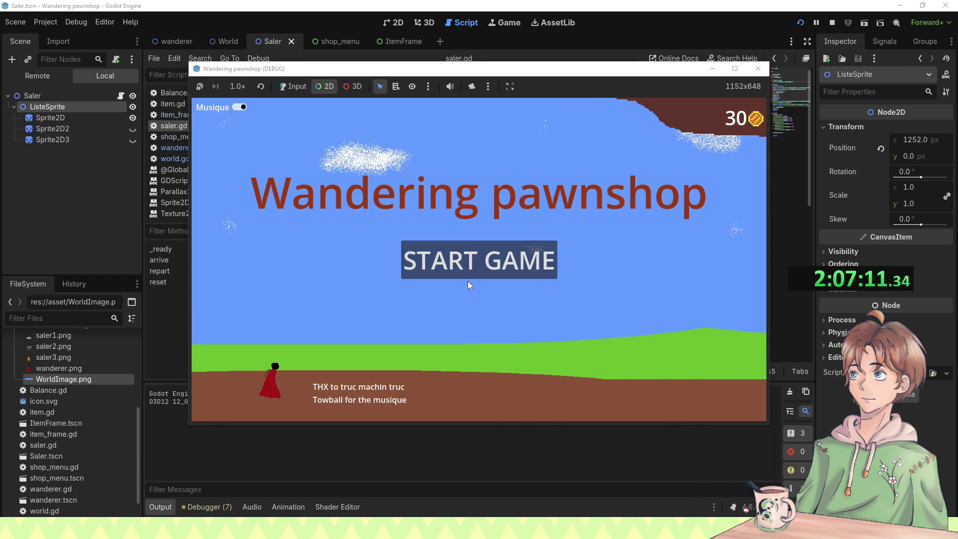
Step: Start the game, try the camera override and 2D inspection, then stop the run
{"action": "left_click", "coordinate": [471, 279]}
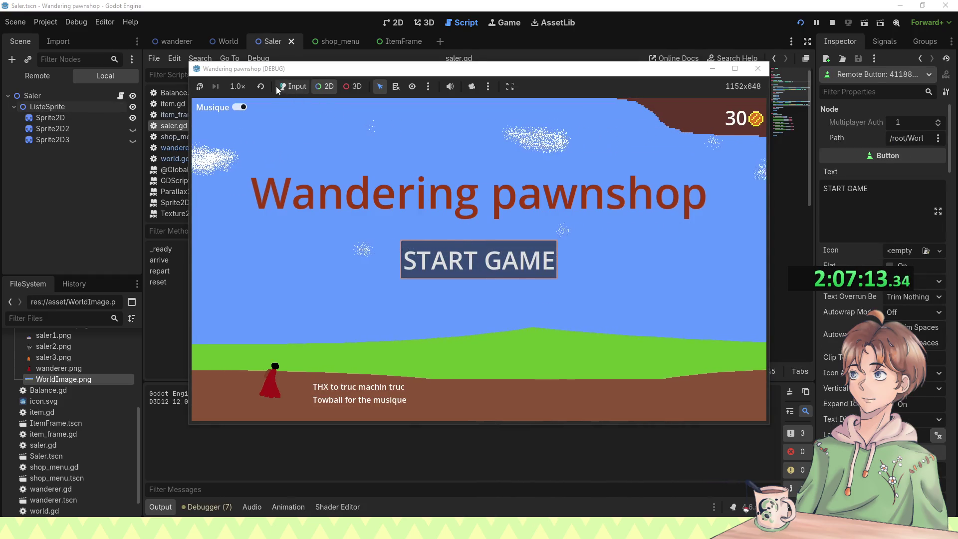
{"action": "left_click", "coordinate": [440, 255]}
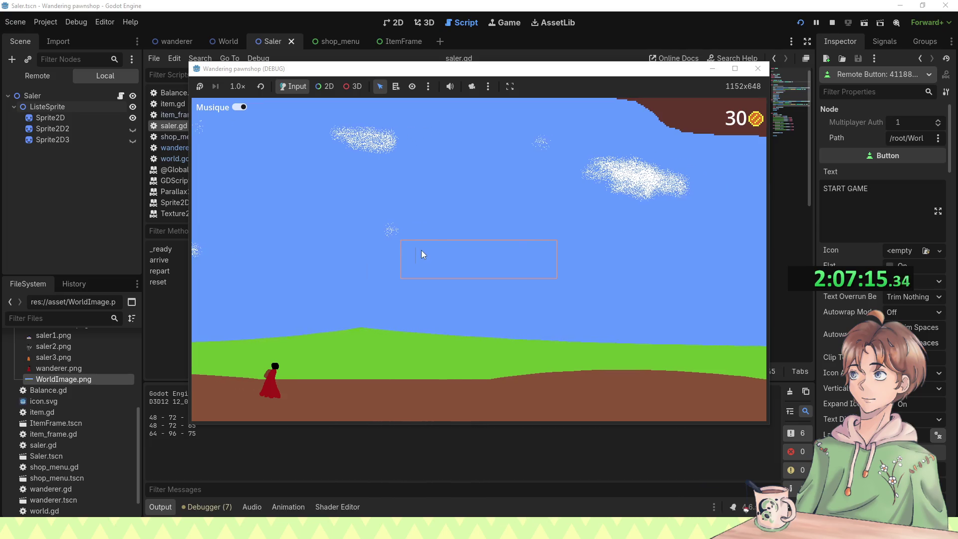
{"action": "left_click", "coordinate": [491, 280]}
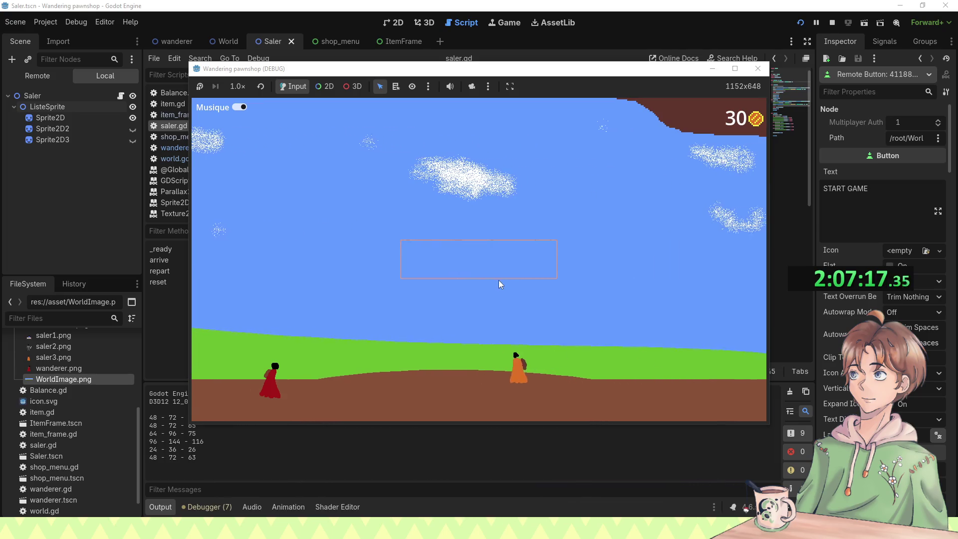
{"action": "left_click", "coordinate": [472, 87]}
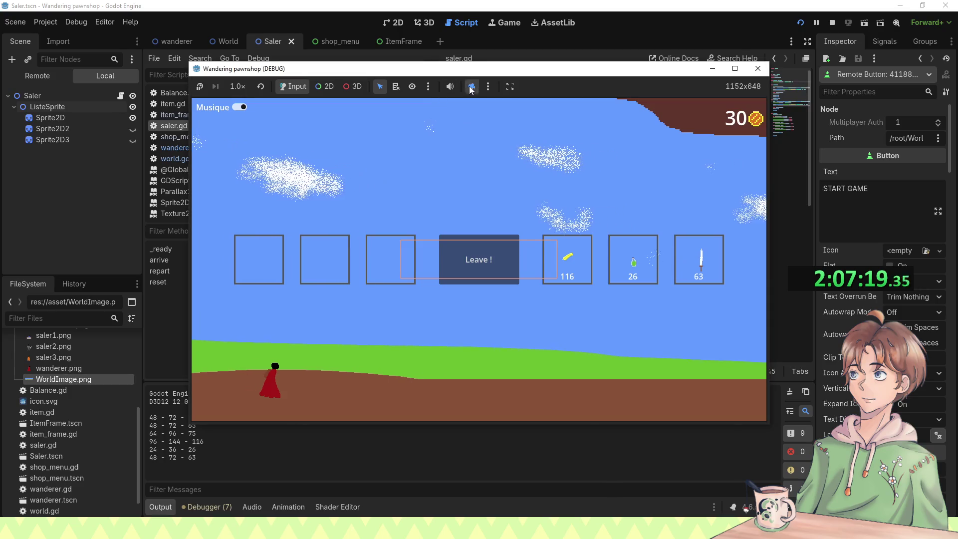
{"action": "left_click", "coordinate": [332, 88]}
{"action": "scroll", "coordinate": [474, 206], "scroll_direction": "down", "scroll_amount": 6}
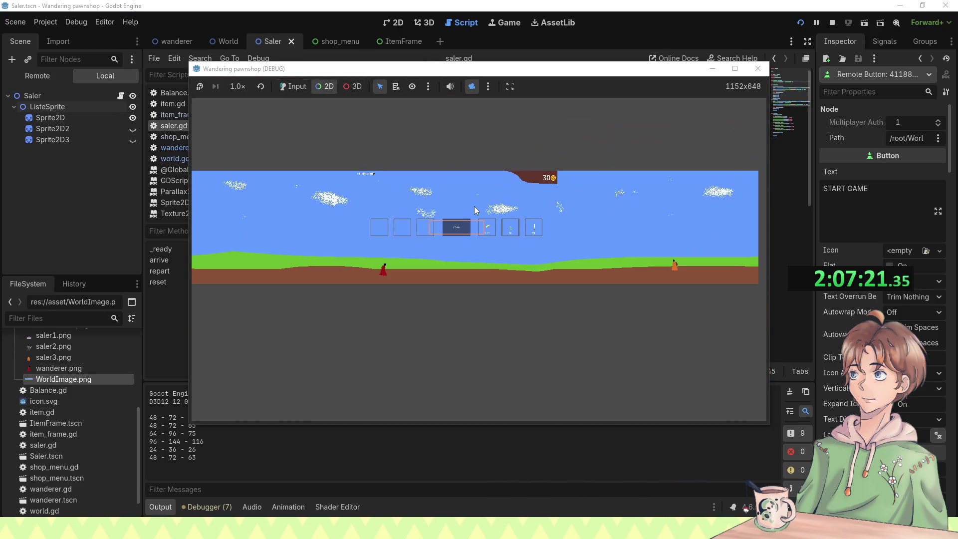
{"action": "left_click", "coordinate": [293, 87]}
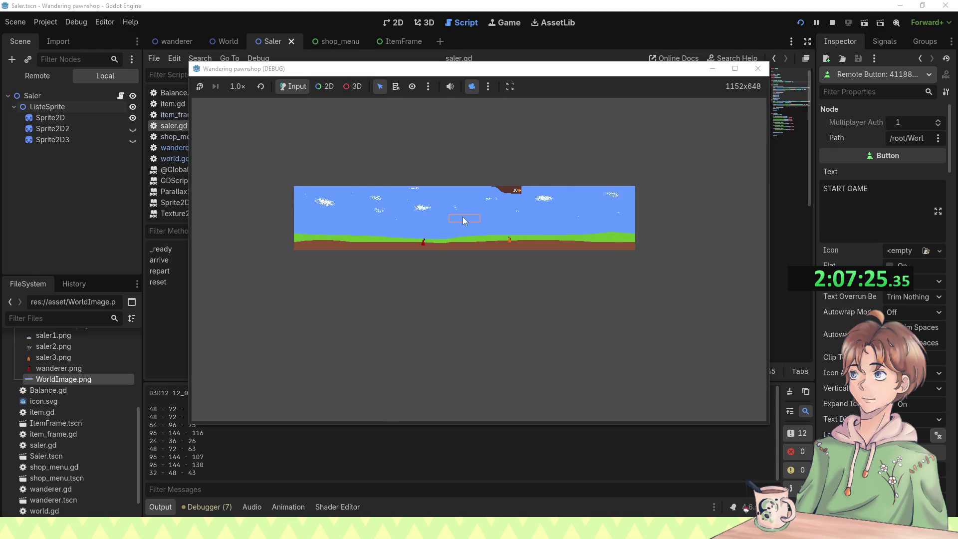
{"action": "left_click", "coordinate": [758, 69]}
Step: Rerun the game, start it, leave the shop so the seller moves on, and stop
{"action": "scroll", "coordinate": [462, 212], "scroll_direction": "down", "scroll_amount": 2}
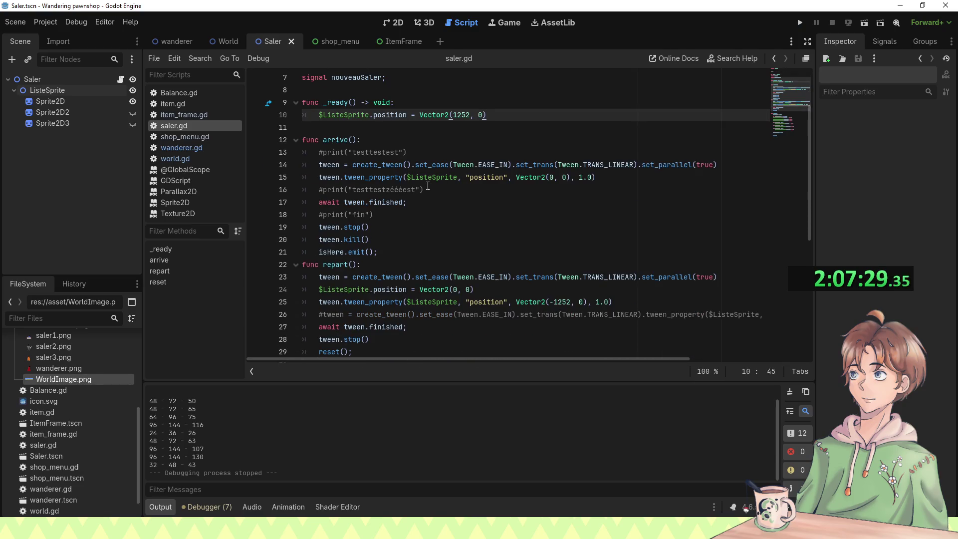
{"action": "key", "text": "F5"}
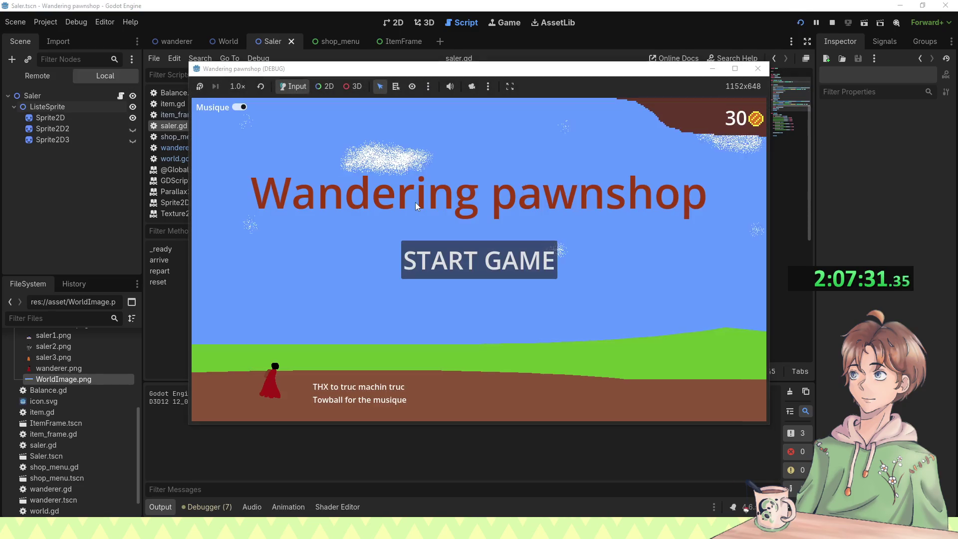
{"action": "left_click", "coordinate": [478, 252]}
{"action": "left_click", "coordinate": [497, 273]}
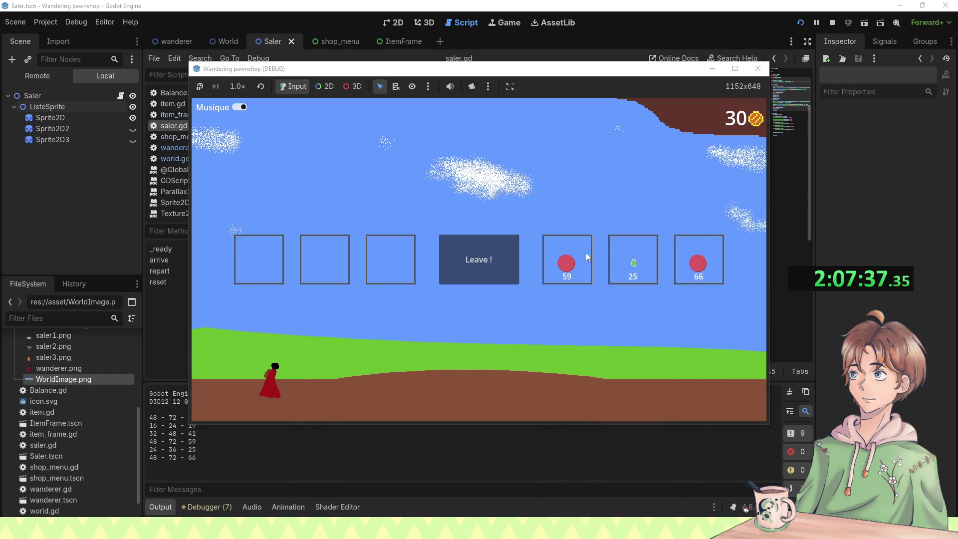
{"action": "left_click", "coordinate": [758, 69]}
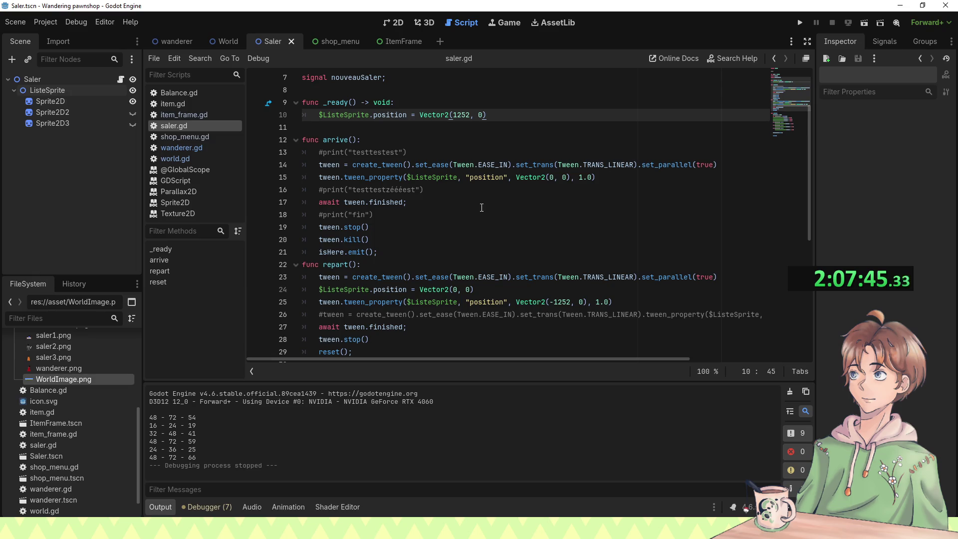
{"action": "scroll", "coordinate": [481, 208], "scroll_direction": "down", "scroll_amount": 3}
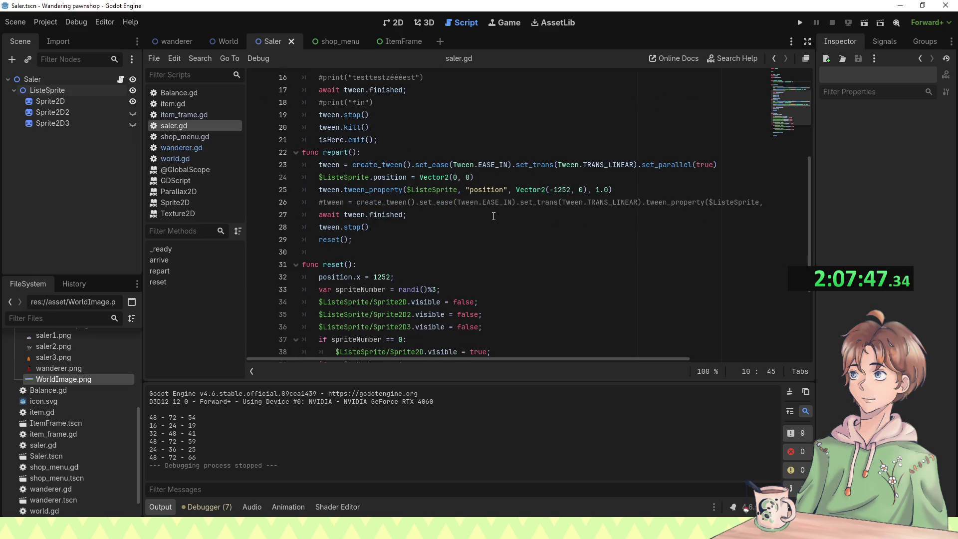
{"action": "scroll", "coordinate": [492, 216], "scroll_direction": "up", "scroll_amount": 4}
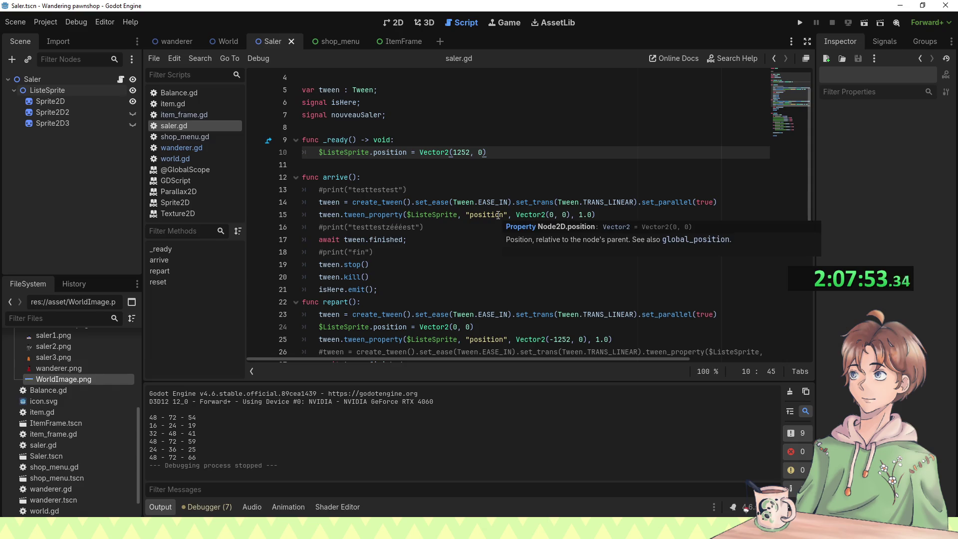
{"action": "scroll", "coordinate": [499, 214], "scroll_direction": "down", "scroll_amount": 3}
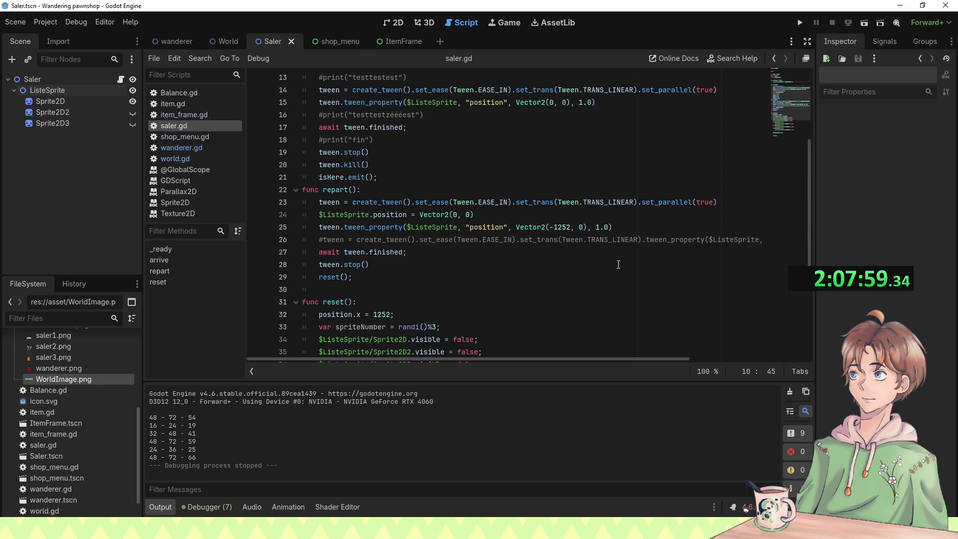
{"action": "scroll", "coordinate": [617, 263], "scroll_direction": "down", "scroll_amount": 4}
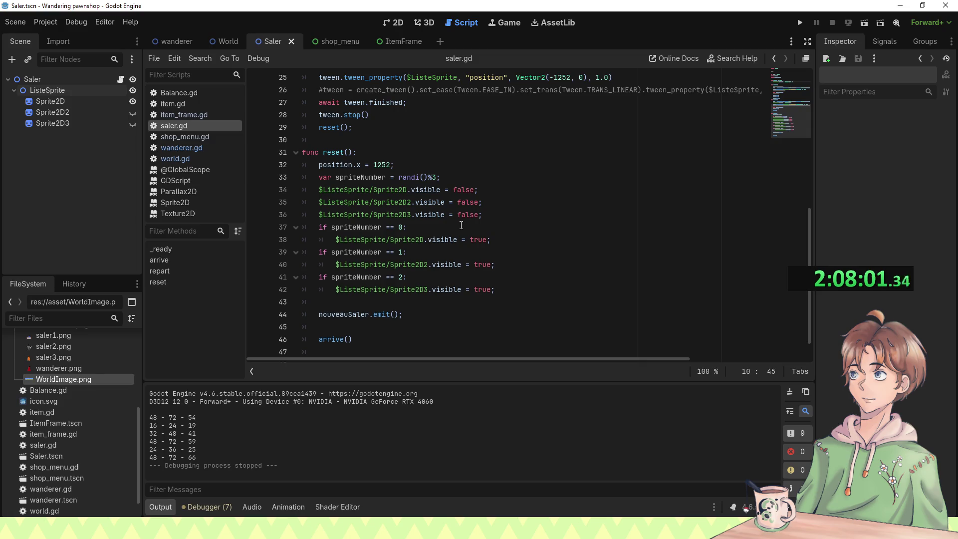
{"action": "scroll", "coordinate": [461, 225], "scroll_direction": "up", "scroll_amount": 5}
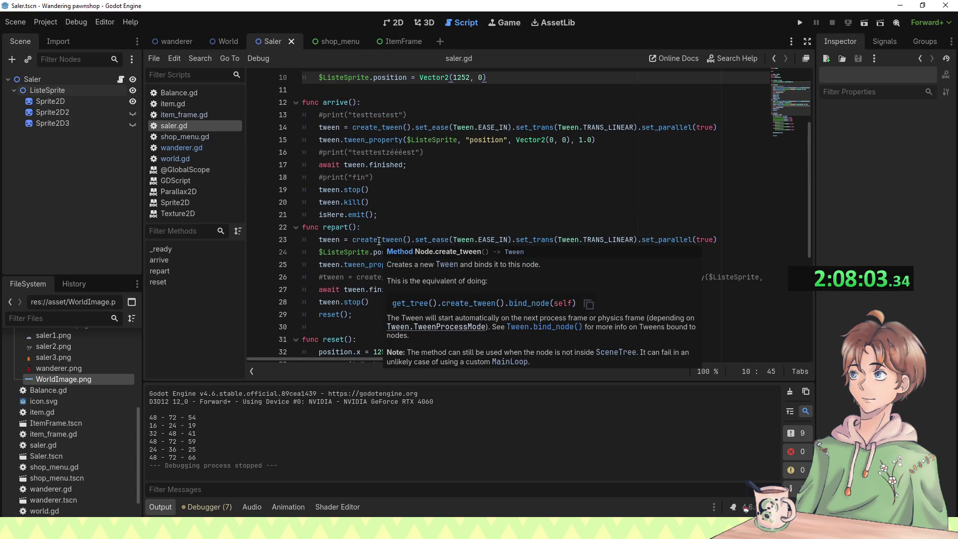
{"action": "scroll", "coordinate": [379, 241], "scroll_direction": "up", "scroll_amount": 1}
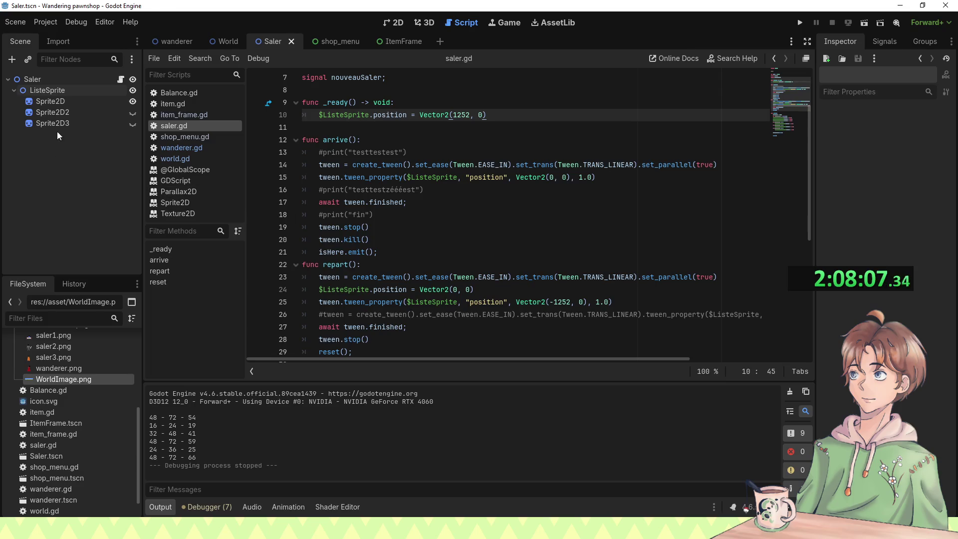
{"action": "left_click", "coordinate": [65, 80]}
Step: Add an AnimationPlayer under Saler and create a new animation named Arrive
{"action": "key", "text": "ctrl+a"}
{"action": "type", "text": "anim"}
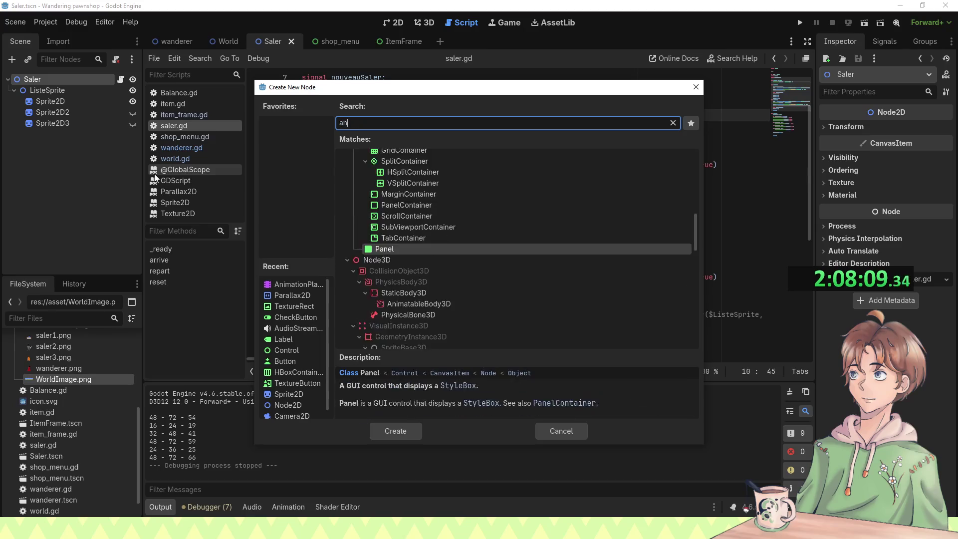
{"action": "key", "text": "Return"}
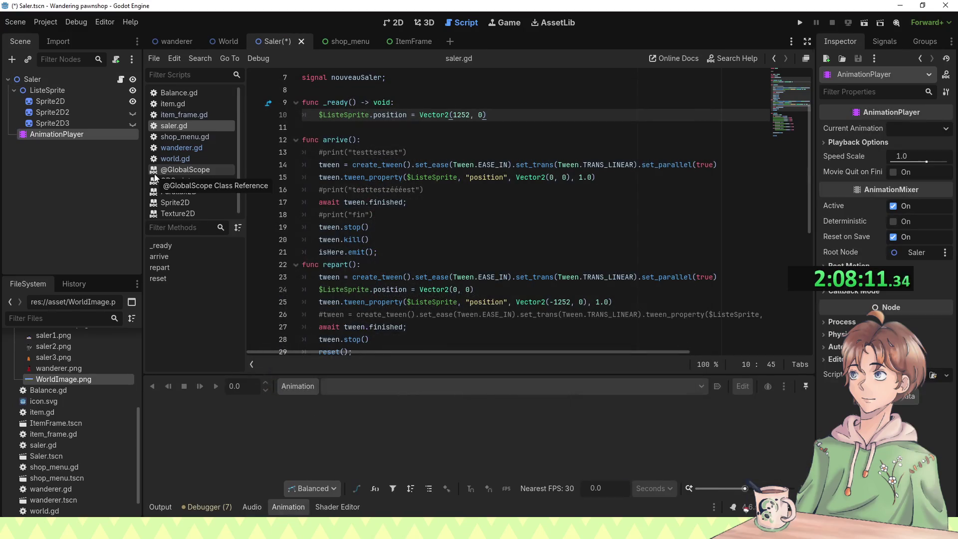
{"action": "left_click", "coordinate": [281, 384]}
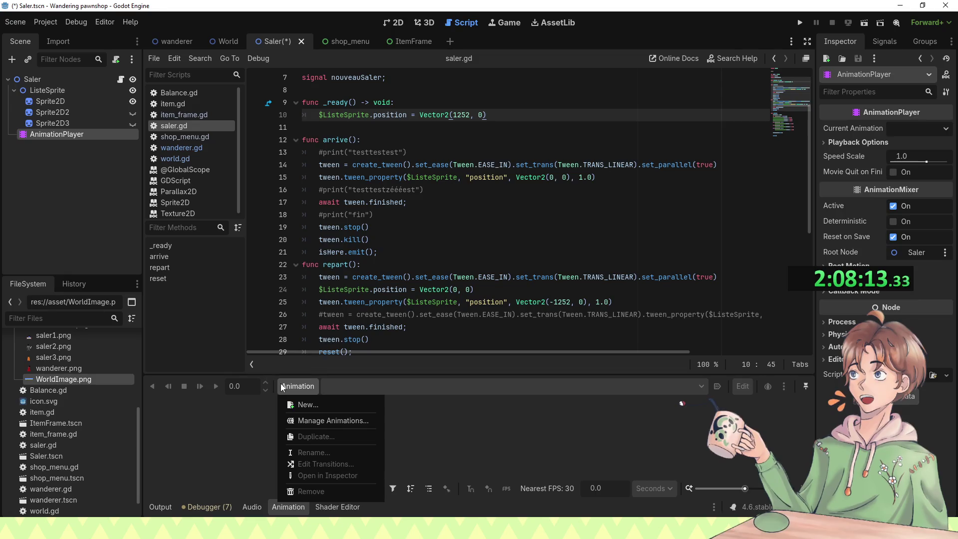
{"action": "left_click", "coordinate": [305, 404]}
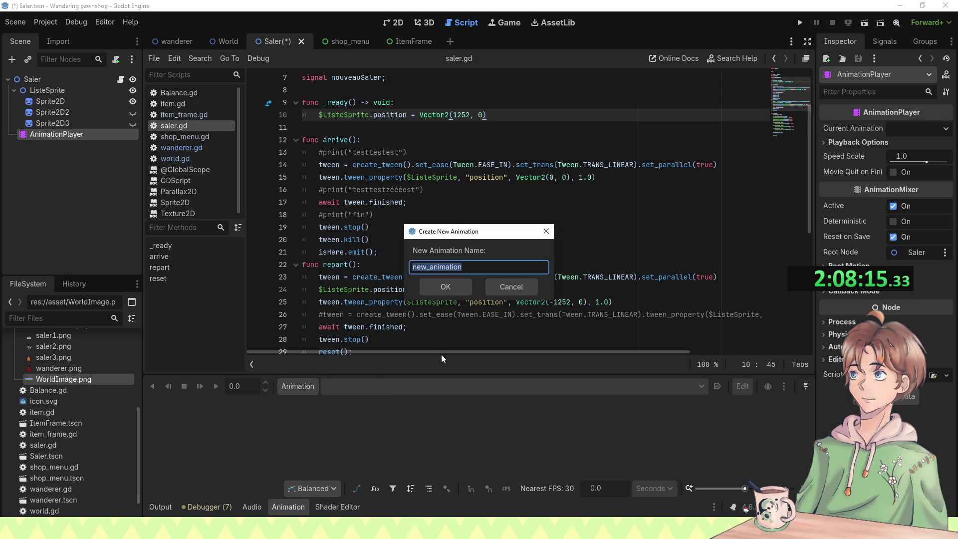
{"action": "type", "text": "Arrive"}
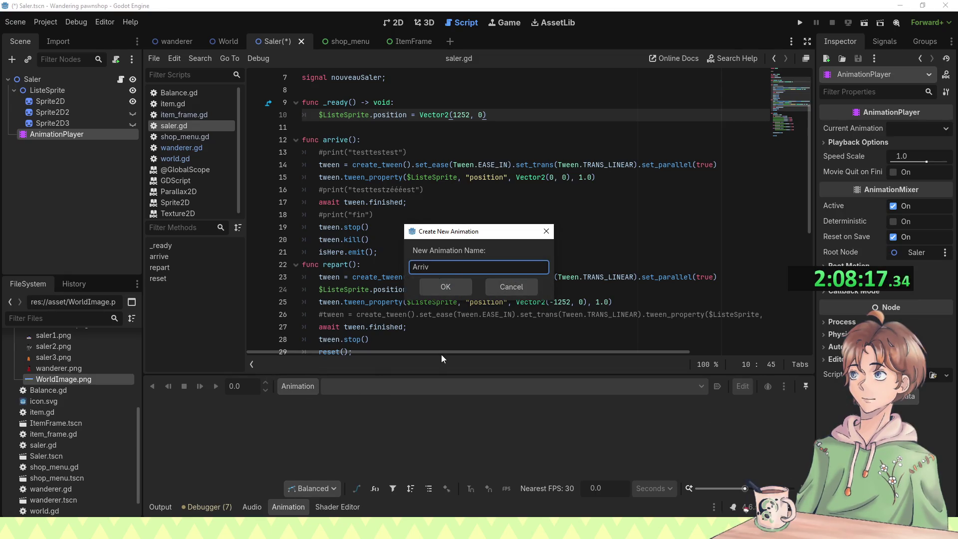
{"action": "key", "text": "Return"}
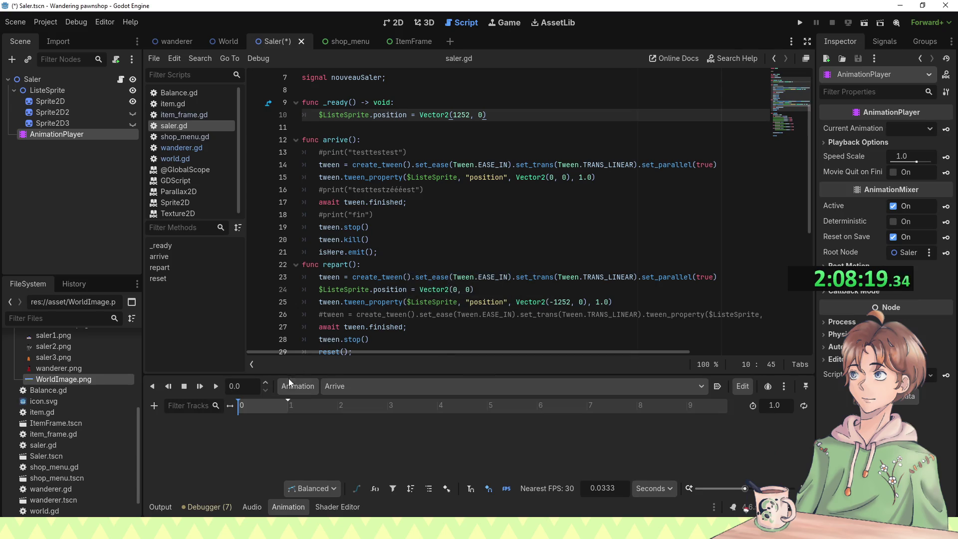
Step: Add a ListeSprite position track to Arrive and set its length to 8 seconds
{"action": "left_click", "coordinate": [154, 406]}
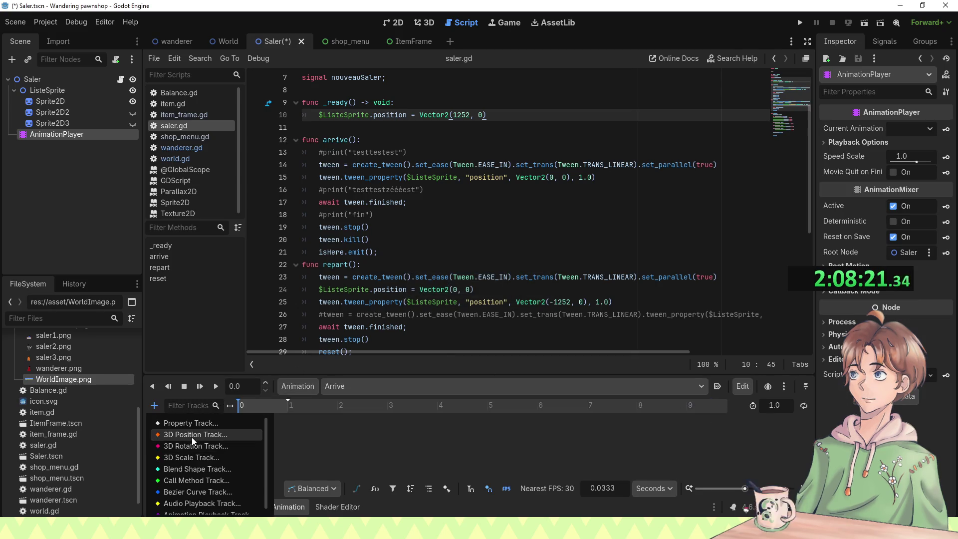
{"action": "left_click", "coordinate": [52, 92]}
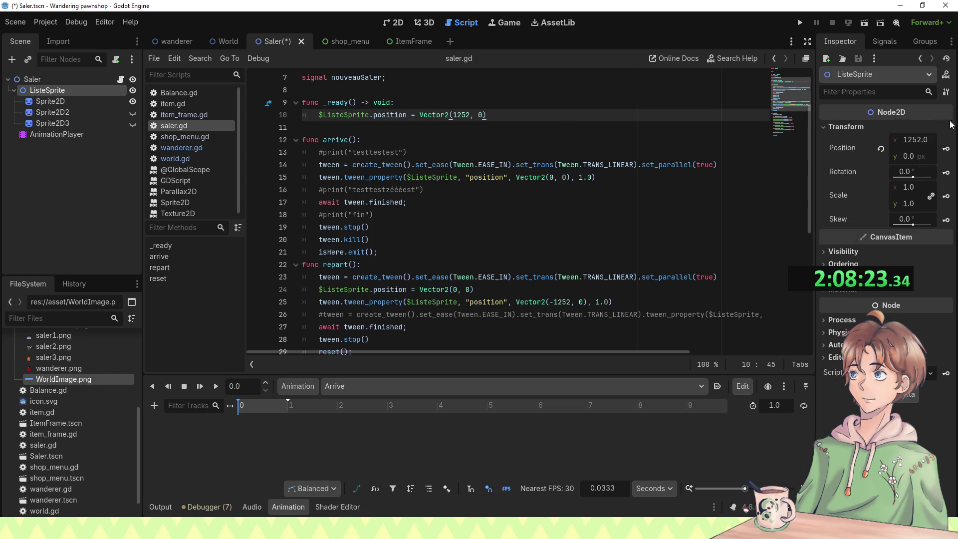
{"action": "left_click", "coordinate": [946, 149]}
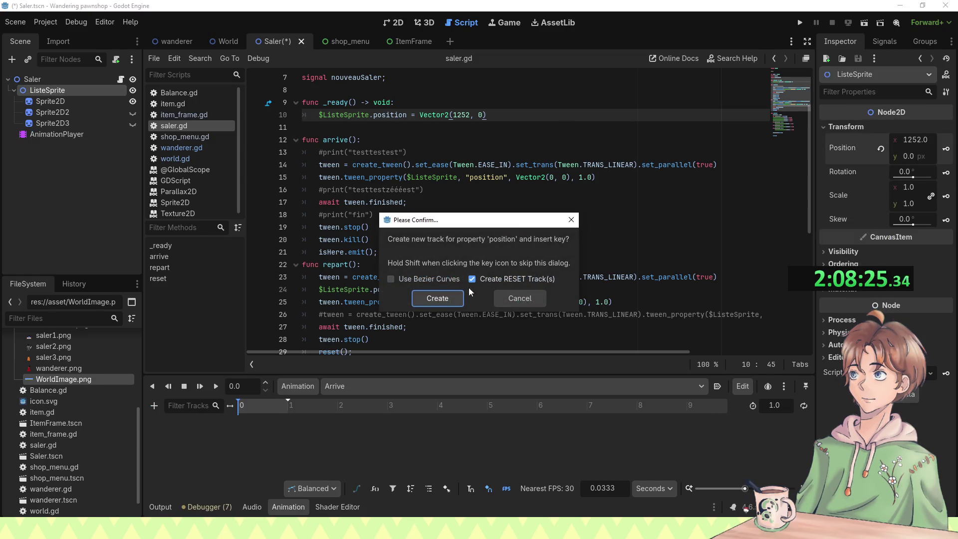
{"action": "left_click", "coordinate": [415, 297]}
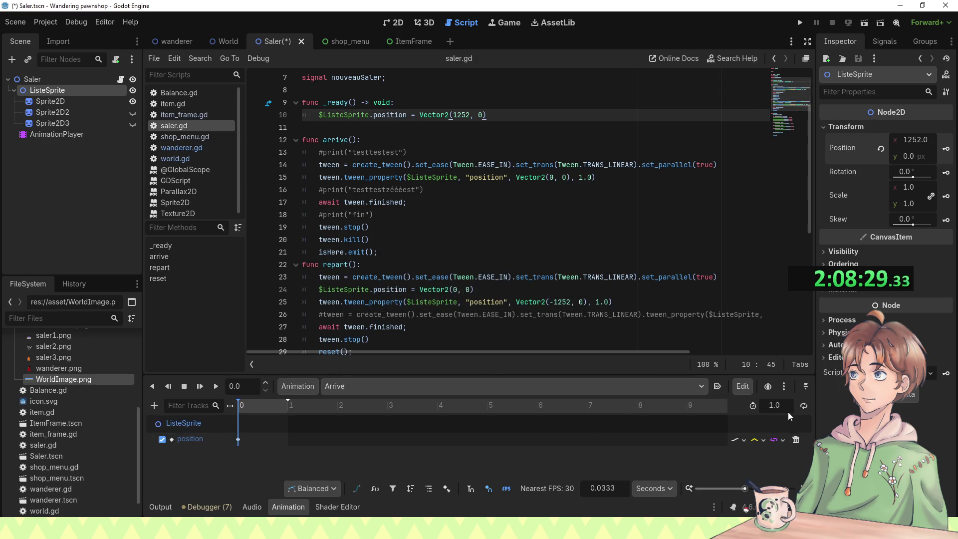
{"action": "key", "text": "BackSpace"}
{"action": "type", "text": "8"}
{"action": "key", "text": "Return"}
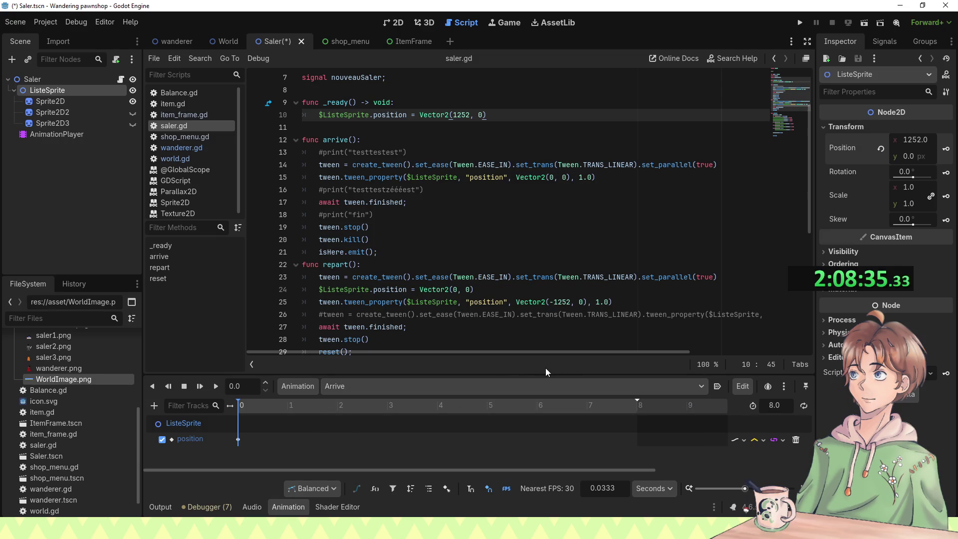
{"action": "left_click", "coordinate": [641, 384]}
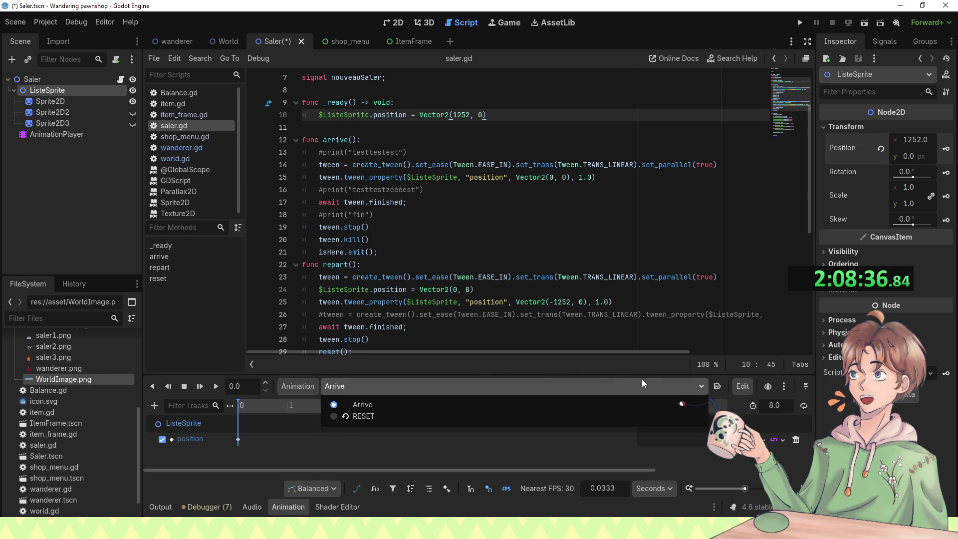
{"action": "left_click", "coordinate": [623, 447]}
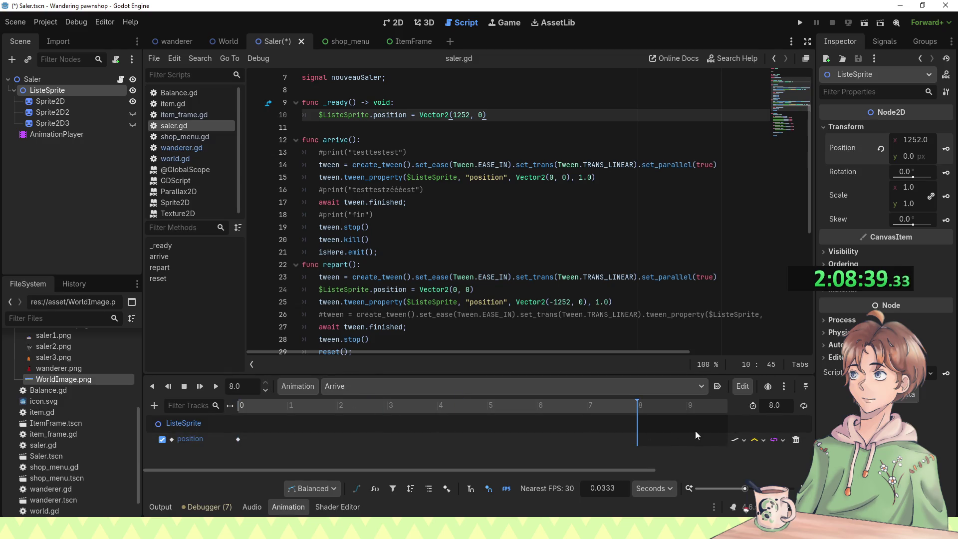
Step: Key ListeSprite's position at x 0 at the 8-second mark
{"action": "left_click", "coordinate": [916, 139]}
{"action": "type", "text": "0"}
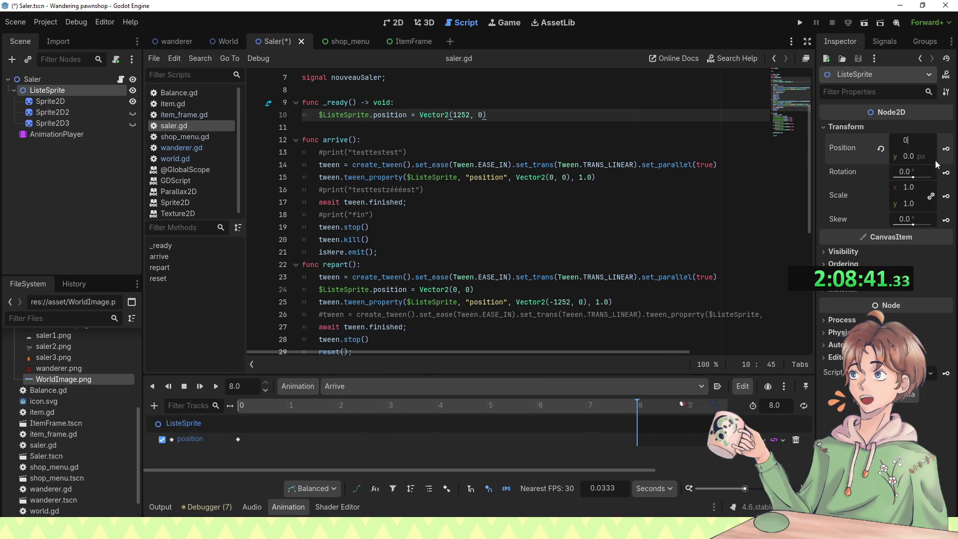
{"action": "left_click", "coordinate": [944, 151]}
{"action": "left_click", "coordinate": [370, 384]}
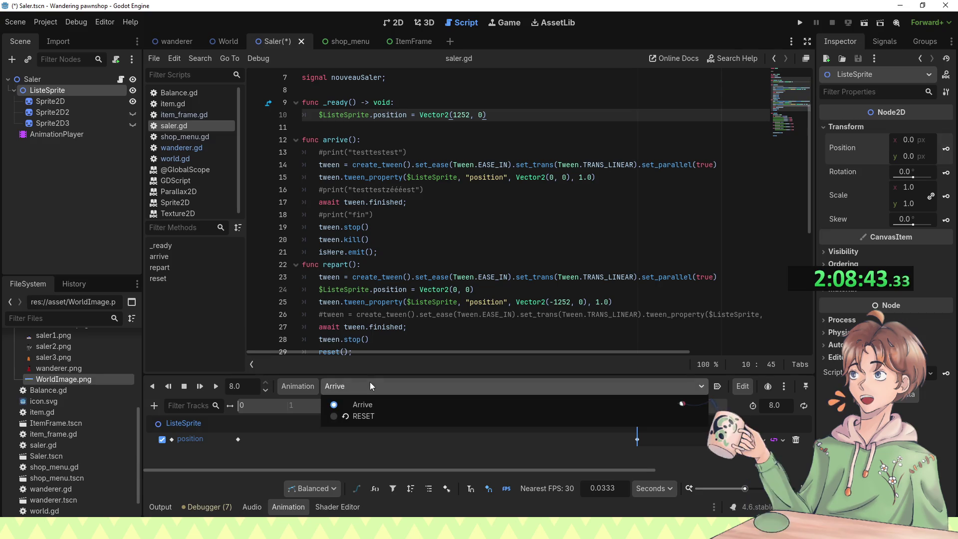
{"action": "left_click", "coordinate": [314, 392]}
{"action": "left_click", "coordinate": [313, 391]}
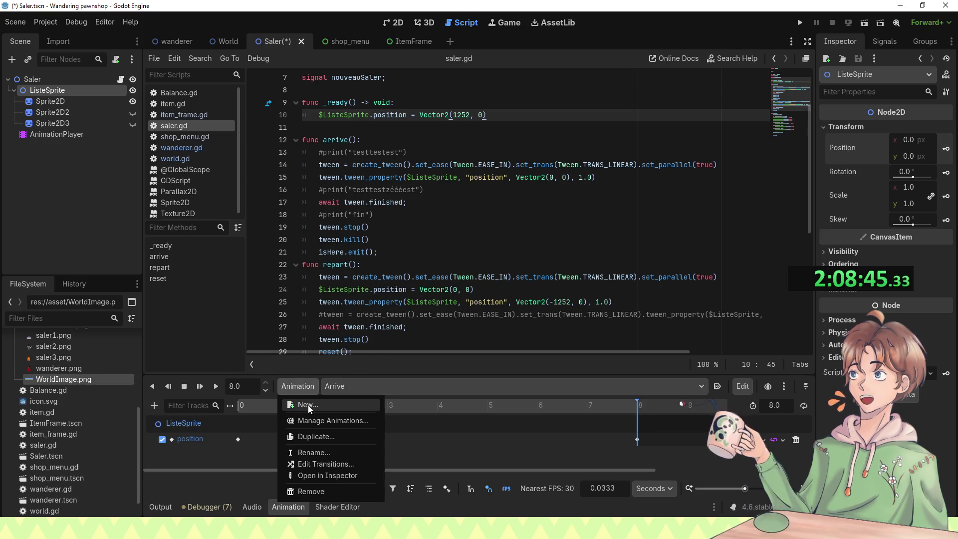
Step: Create a depart animation keying ListeSprite's position at x 0 at time 0
{"action": "left_click", "coordinate": [307, 405]}
{"action": "type", "text": "depart"}
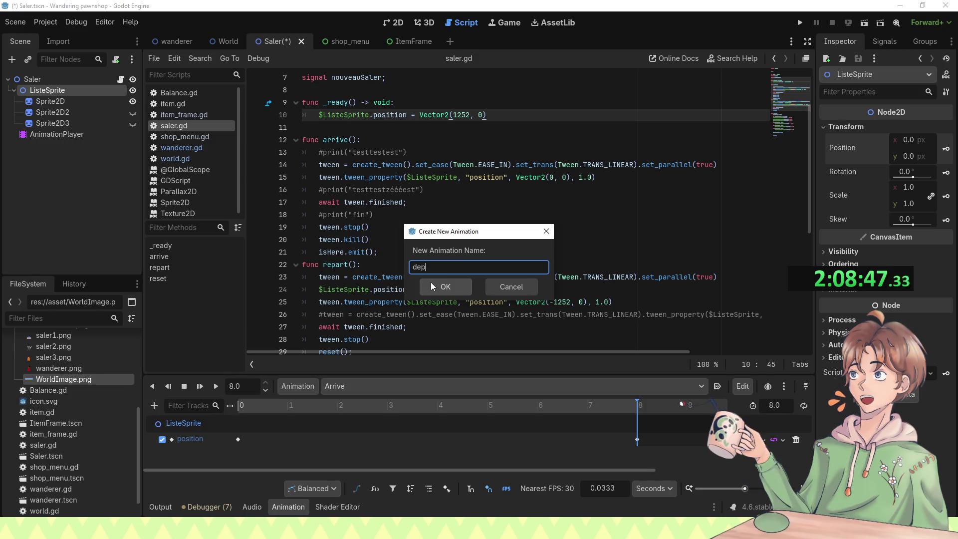
{"action": "key", "text": "Return"}
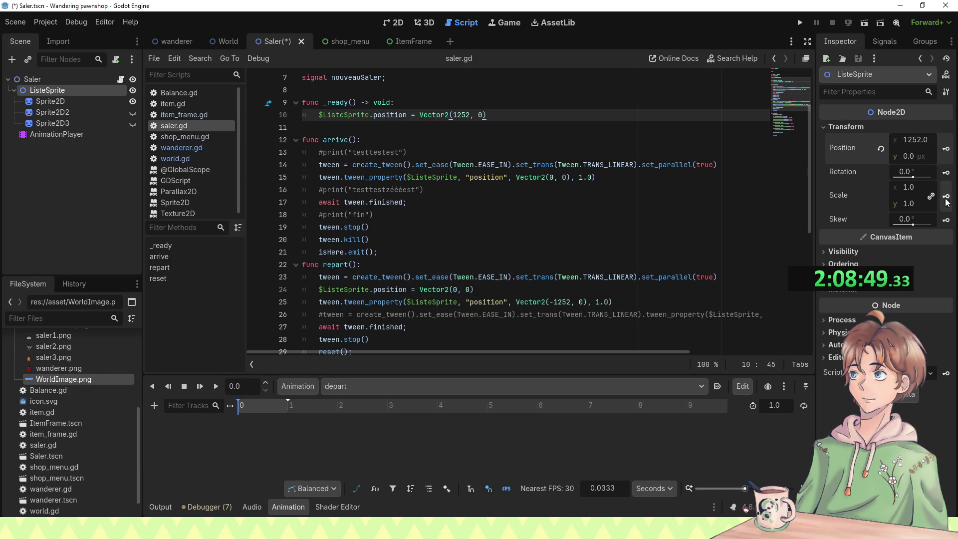
{"action": "left_click", "coordinate": [916, 142]}
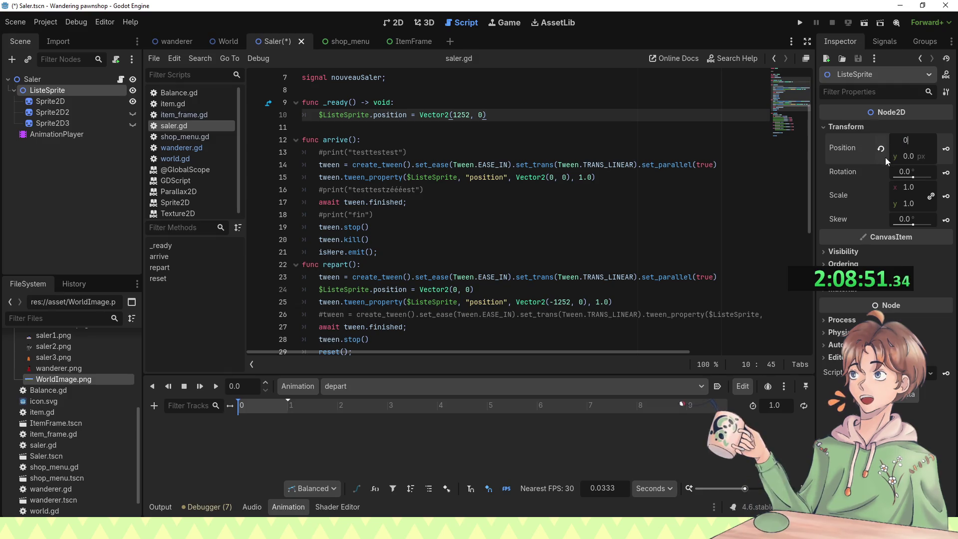
{"action": "type", "text": ".0"}
{"action": "key", "text": "Return"}
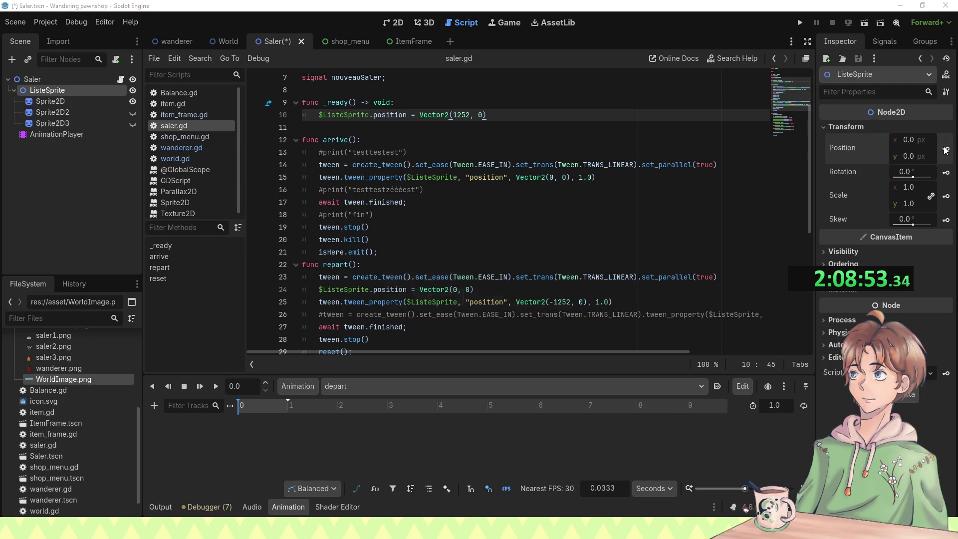
{"action": "left_click", "coordinate": [946, 149]}
{"action": "left_click", "coordinate": [419, 299]}
Step: Set depart's length to 8 seconds and key ListeSprite's position x -1252 at time 8
{"action": "left_click", "coordinate": [774, 404]}
{"action": "type", "text": "8"}
{"action": "key", "text": "Return"}
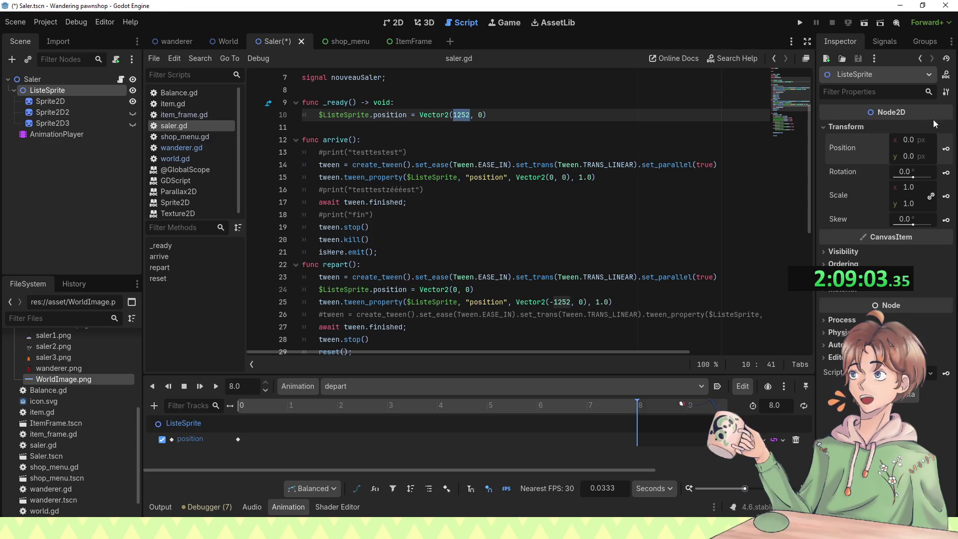
{"action": "left_click", "coordinate": [918, 127]}
{"action": "left_click", "coordinate": [886, 126]}
{"action": "left_click", "coordinate": [913, 146]}
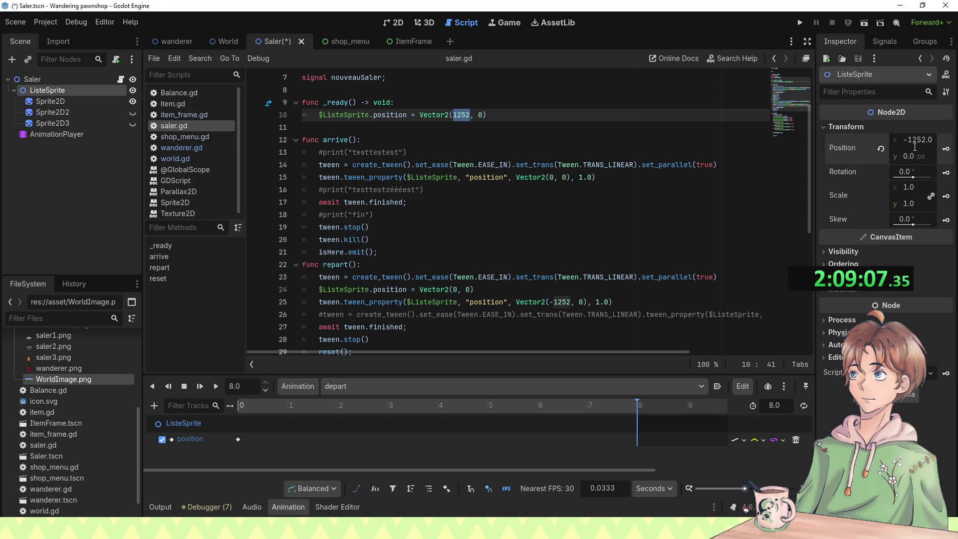
{"action": "key", "text": "ctrl+s"}
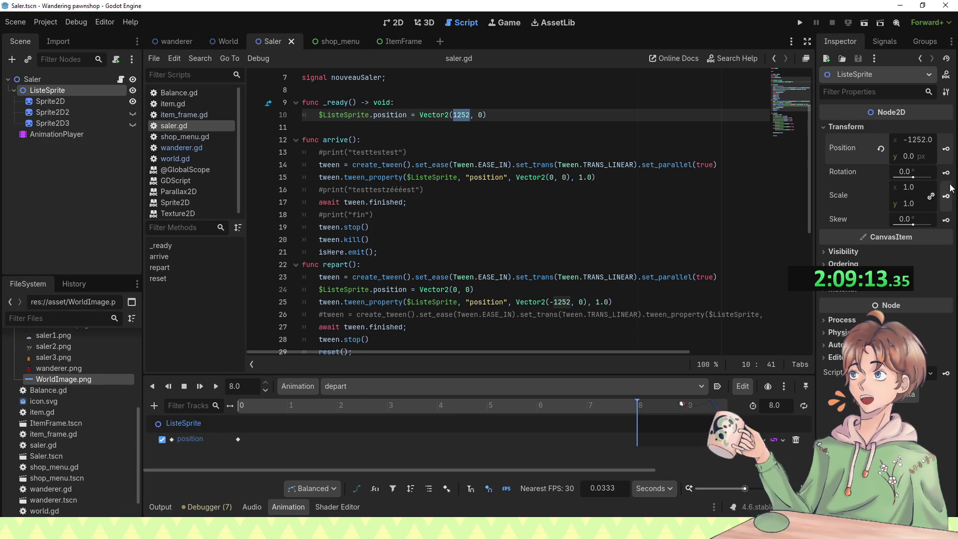
{"action": "left_click", "coordinate": [944, 148]}
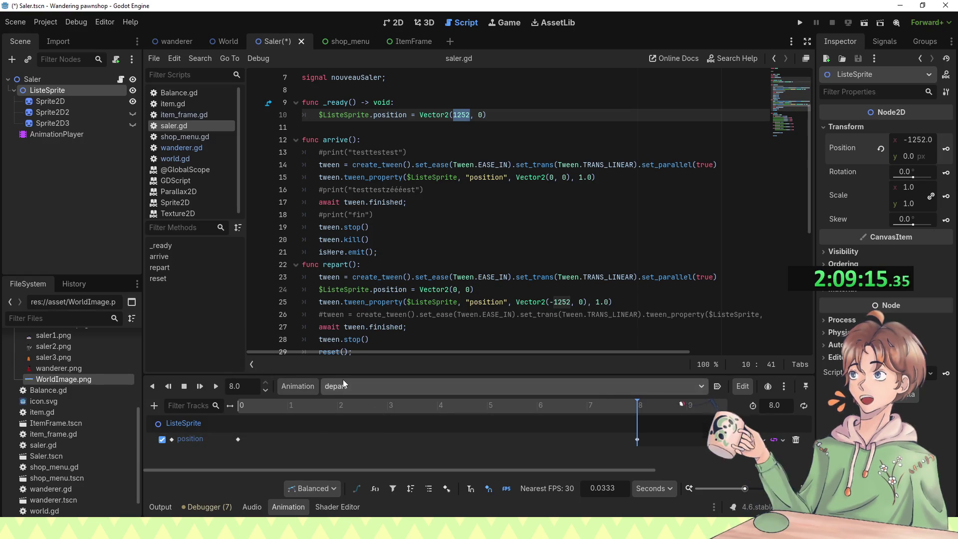
Step: Save the scene with depart current and return to line 17 of the arrive() code
{"action": "left_click", "coordinate": [370, 391]}
{"action": "left_click", "coordinate": [328, 454]}
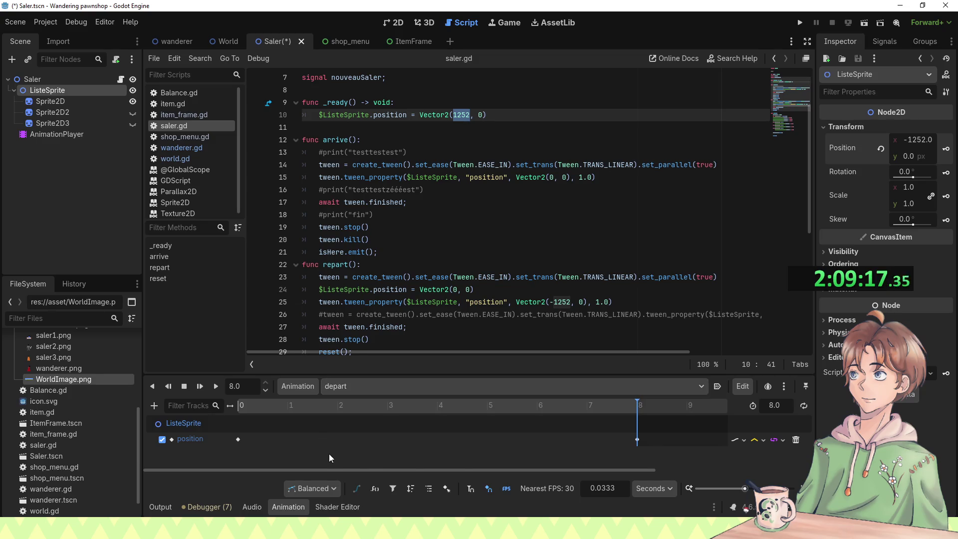
{"action": "key", "text": "ctrl+s"}
{"action": "left_click", "coordinate": [431, 219]}
{"action": "left_click", "coordinate": [422, 202]}
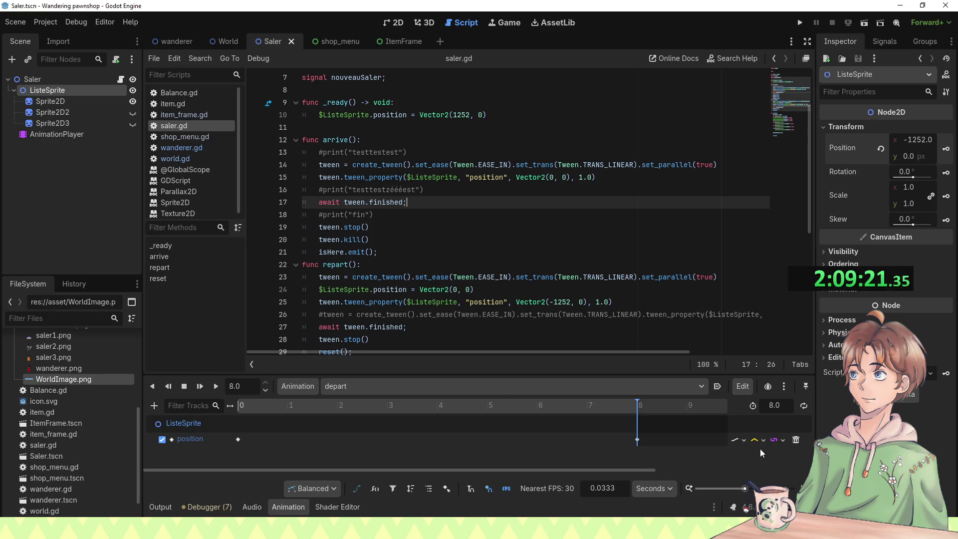
Step: Insert a blank line after tween.kill() in arrive() and remove the extra blank lines
{"action": "key", "text": "Down"}
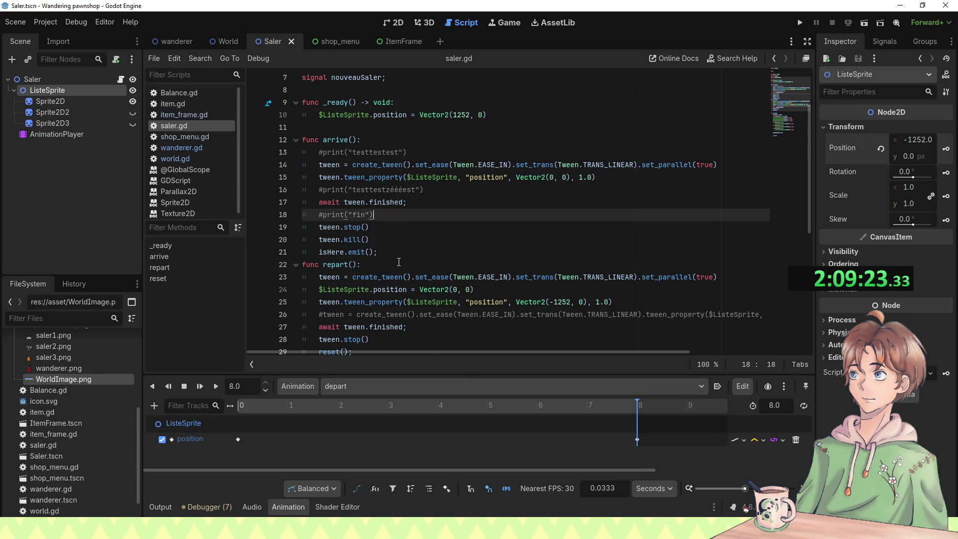
{"action": "key", "text": "Return"}
{"action": "key", "text": "Return"}
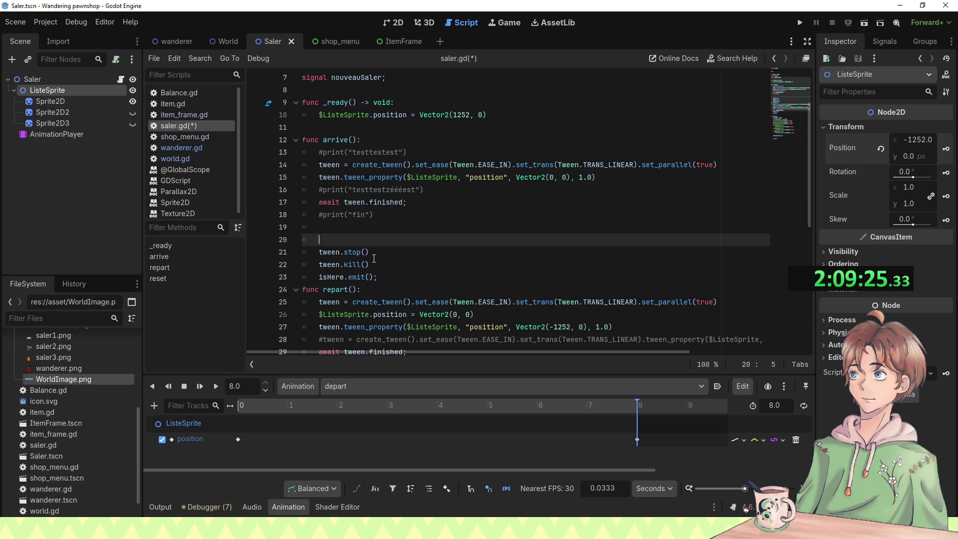
{"action": "left_click", "coordinate": [370, 262]}
{"action": "key", "text": "Return"}
{"action": "key", "text": "Return"}
{"action": "mouse_move", "coordinate": [365, 239]}
{"action": "left_mouse_down"}
{"action": "mouse_move", "coordinate": [461, 209]}
{"action": "mouse_move", "coordinate": [434, 242]}
{"action": "left_mouse_up"}
{"action": "key", "text": "BackSpace"}
Step: Add $AnimationPlayer.play("Arrive") to arrive() in saler.gd
{"action": "left_click", "coordinate": [382, 260]}
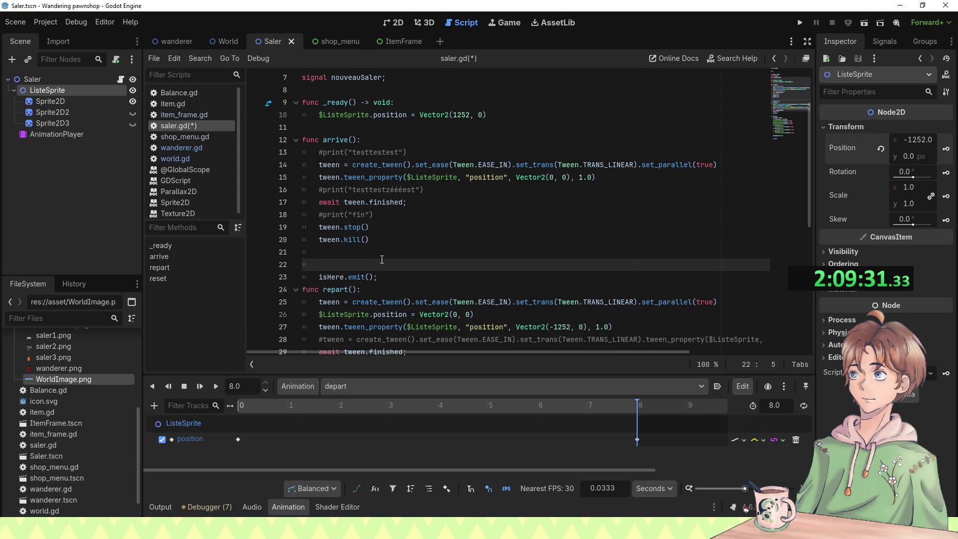
{"action": "type", "text": "$Ani"}
{"action": "key", "text": "Return"}
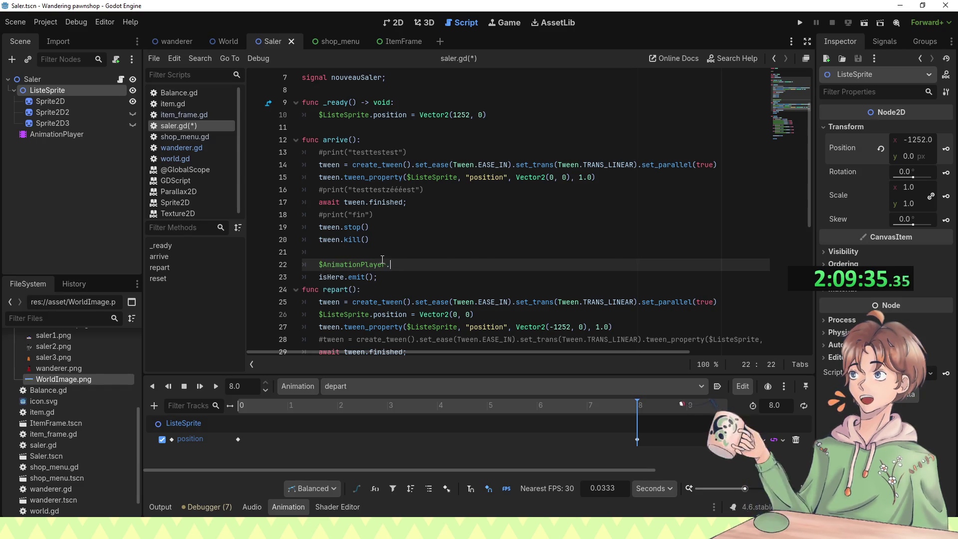
{"action": "type", "text": ".play("}
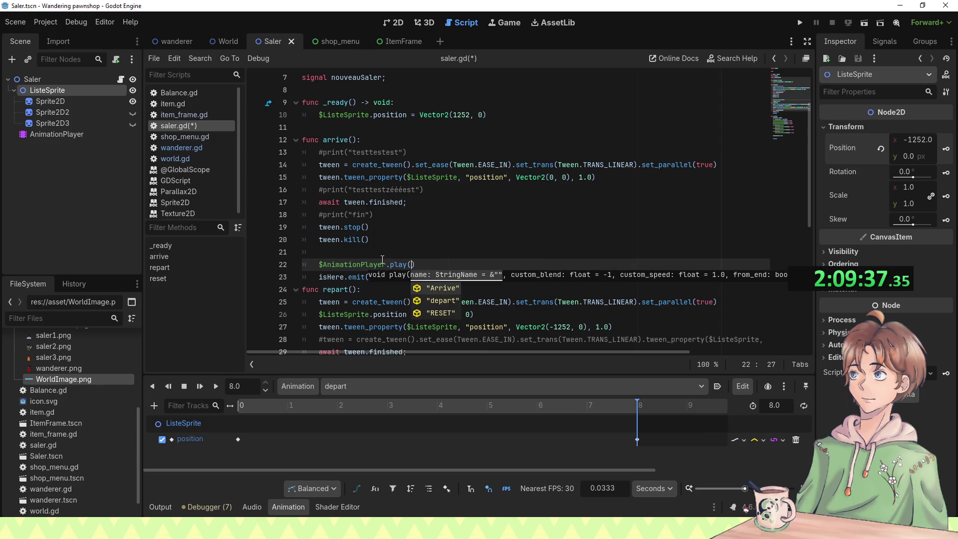
{"action": "key", "text": "Return"}
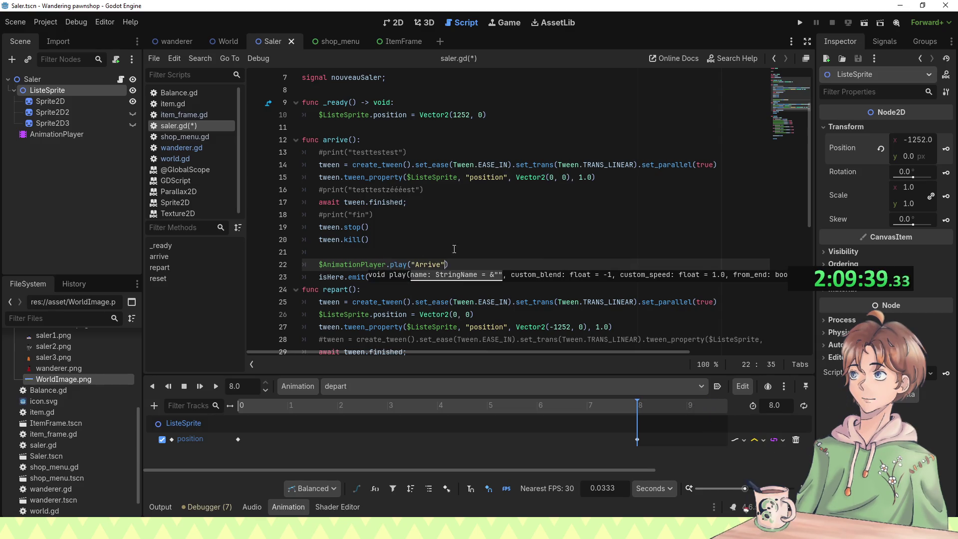
{"action": "left_click", "coordinate": [463, 266]}
{"action": "type", "text": ";"}
{"action": "key", "text": "Return"}
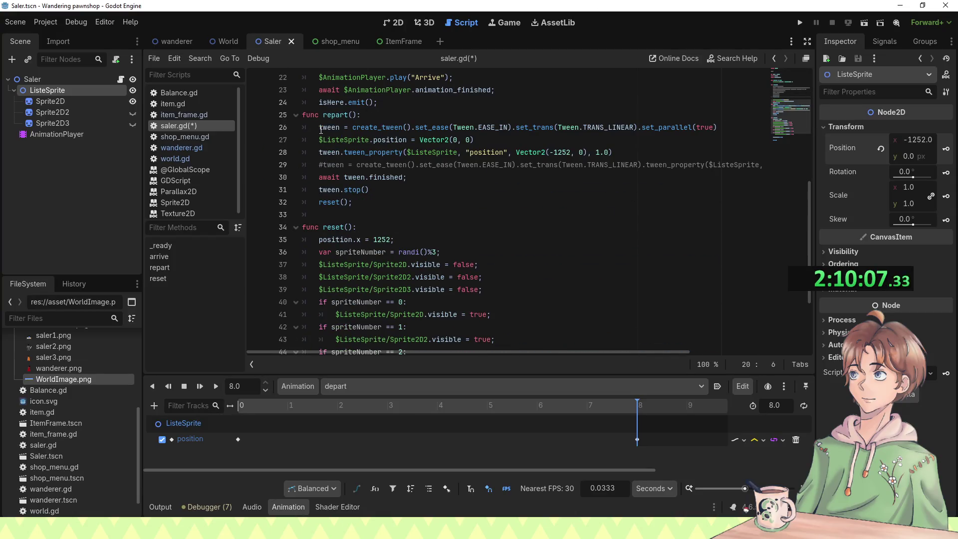
Step: Comment out the three tween lines in repart() with Ctrl+K
{"action": "left_click", "coordinate": [321, 130]}
{"action": "key", "text": "ctrl+k"}
{"action": "left_click", "coordinate": [318, 139]}
{"action": "key", "text": "ctrl+k"}
{"action": "left_click", "coordinate": [315, 151]}
{"action": "key", "text": "ctrl+k"}
{"action": "left_click", "coordinate": [316, 177]}
Step: Copy the play and await lines into repart() after tween.stop(), changing the animation to "depart"
{"action": "left_click", "coordinate": [318, 190]}
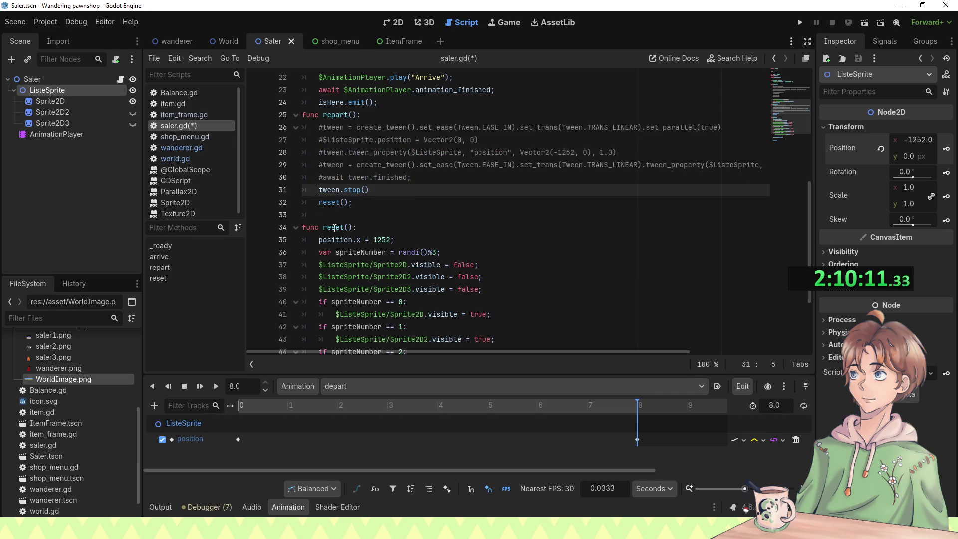
{"action": "key", "text": "Return"}
{"action": "key", "text": "Return"}
{"action": "scroll", "coordinate": [424, 200], "scroll_direction": "up", "scroll_amount": 3}
{"action": "left_click_drag", "start_coordinate": [494, 202], "coordinate": [502, 178]}
{"action": "key", "text": "ctrl+c"}
{"action": "left_click", "coordinate": [367, 324]}
{"action": "key", "text": "ctrl+v"}
{"action": "scroll", "coordinate": [367, 324], "scroll_direction": "down", "scroll_amount": 3}
{"action": "left_click", "coordinate": [425, 254]}
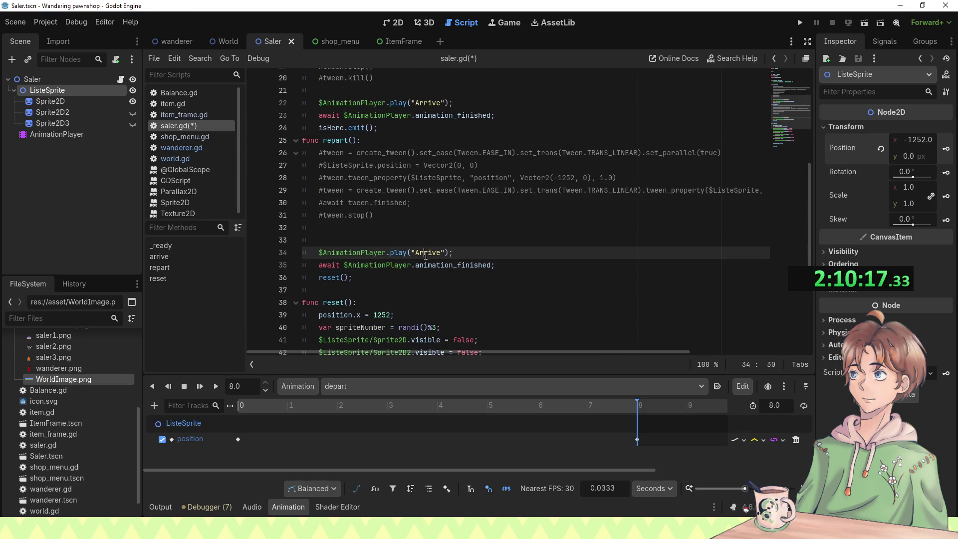
{"action": "type", "text": "re"}
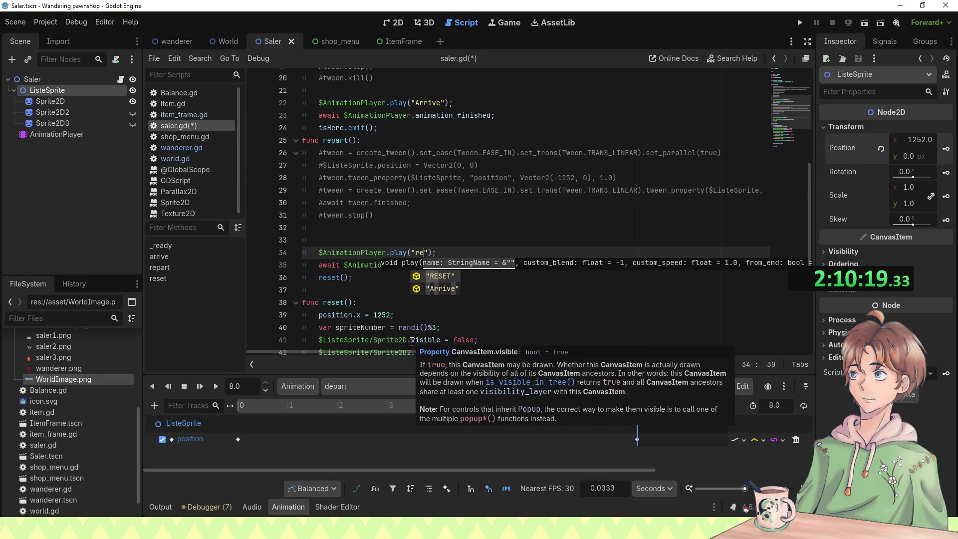
{"action": "key", "text": "BackSpace"}
{"action": "key", "text": "BackSpace"}
{"action": "type", "text": "d"}
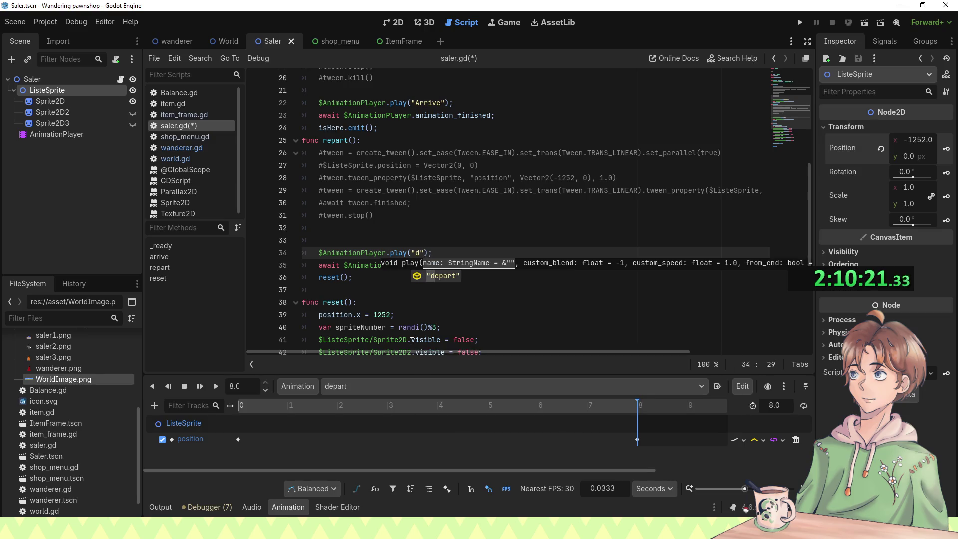
{"action": "key", "text": "Return"}
Step: Save saler.gd, run the game, and start gameplay from the title screen
{"action": "key", "text": "ctrl+s"}
{"action": "left_click", "coordinate": [449, 293]}
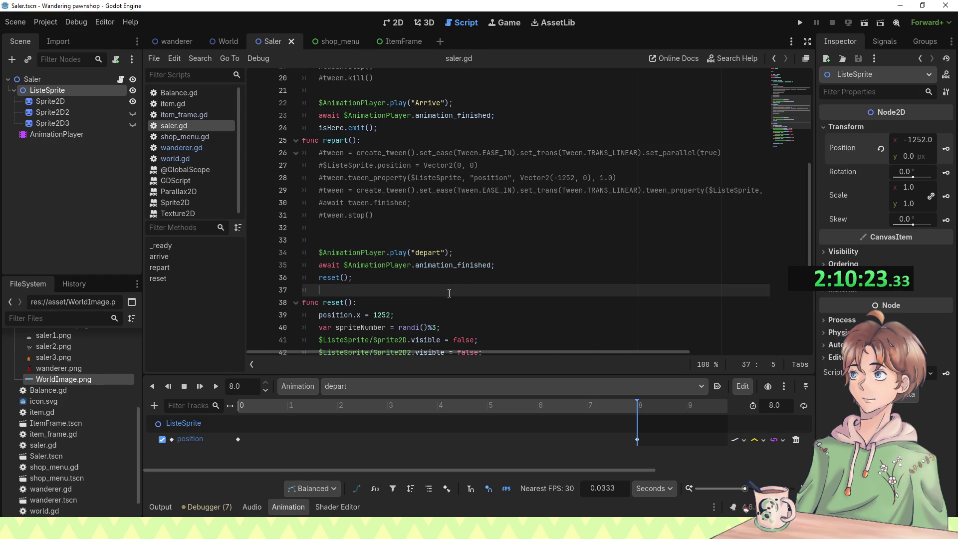
{"action": "key", "text": "F5"}
{"action": "left_click", "coordinate": [478, 275]}
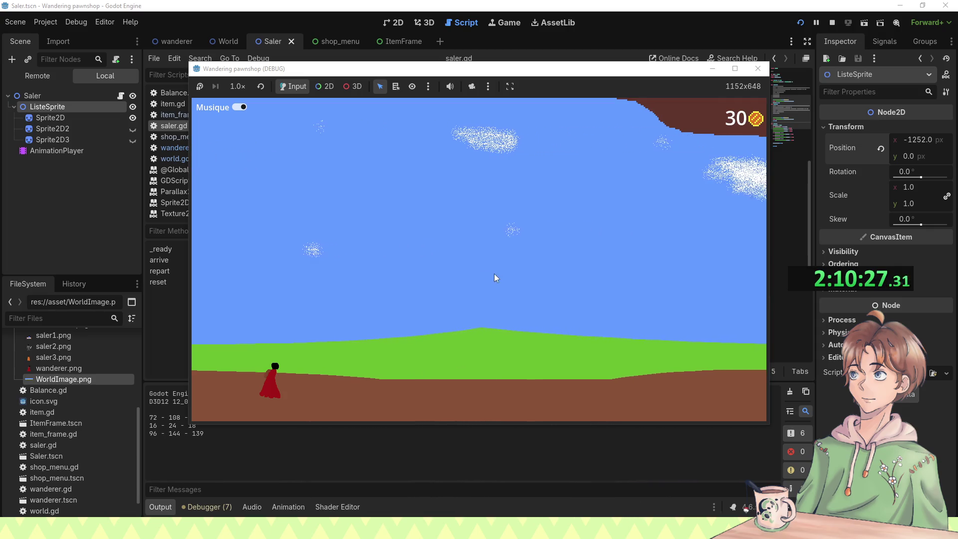
Step: Switch the debug game view to 2D with camera override and zoom out over the level
{"action": "left_click", "coordinate": [325, 86]}
{"action": "left_click", "coordinate": [472, 87]}
{"action": "scroll", "coordinate": [520, 238], "scroll_direction": "down", "scroll_amount": 5}
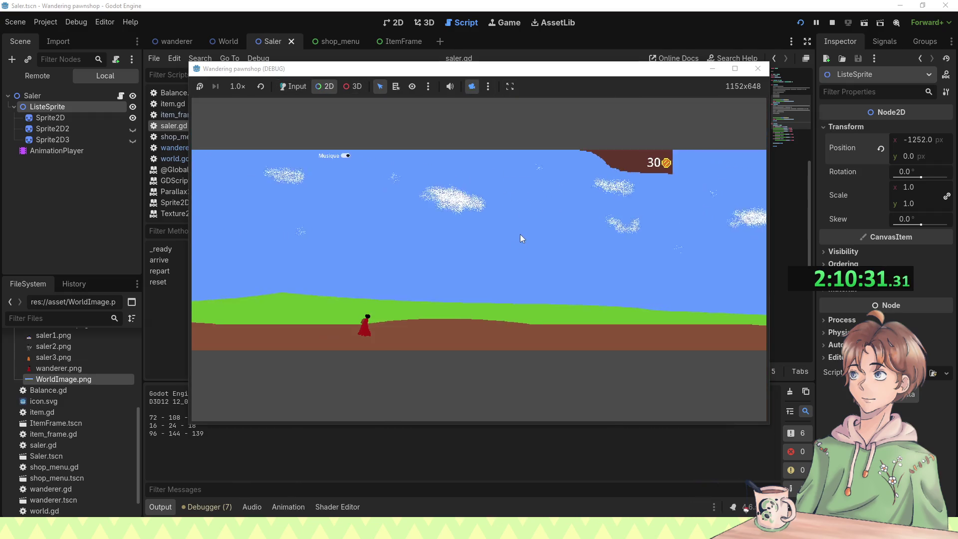
{"action": "scroll", "coordinate": [516, 245], "scroll_direction": "down", "scroll_amount": 2}
{"action": "scroll", "coordinate": [512, 253], "scroll_direction": "up", "scroll_amount": 2}
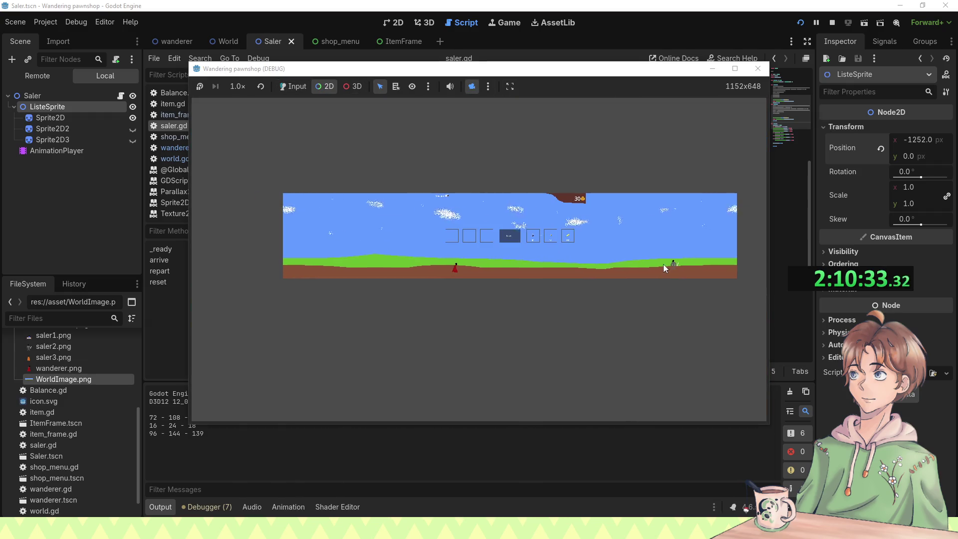
Step: Return input to the game, click the shop's item frames, then stop the run
{"action": "left_click", "coordinate": [293, 87]}
{"action": "left_click", "coordinate": [518, 237]}
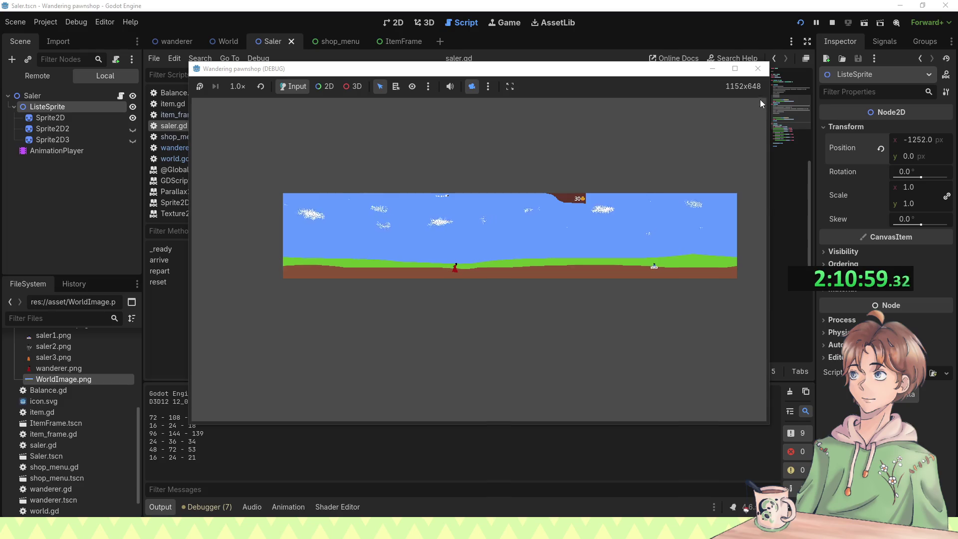
{"action": "left_click", "coordinate": [759, 71]}
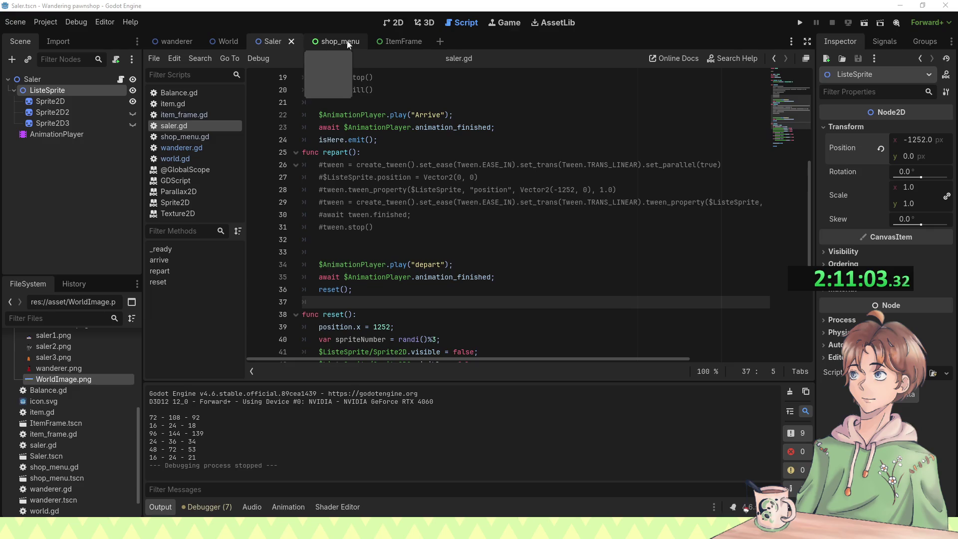
Step: Select Saler in the World scene's 2D view to confirm its 259, 206 position, then open the Saler scene
{"action": "left_click", "coordinate": [226, 41]}
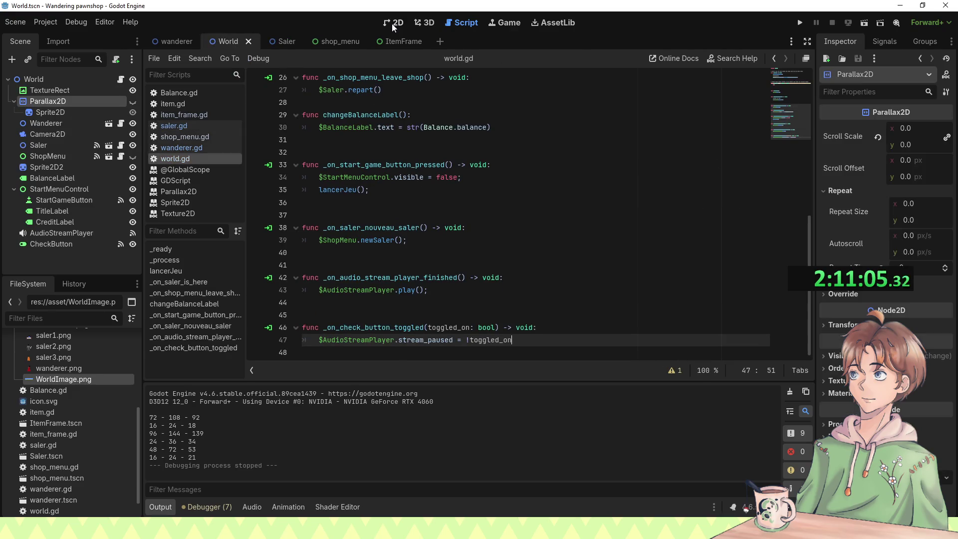
{"action": "left_click", "coordinate": [394, 24]}
{"action": "scroll", "coordinate": [524, 180], "scroll_direction": "down", "scroll_amount": 3}
{"action": "scroll", "coordinate": [524, 179], "scroll_direction": "up", "scroll_amount": 3}
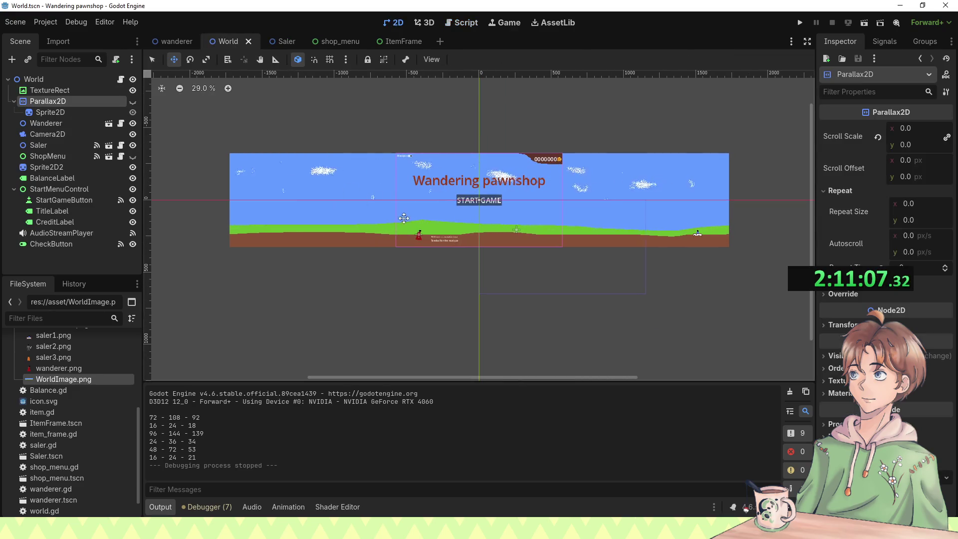
{"action": "left_click", "coordinate": [37, 146]}
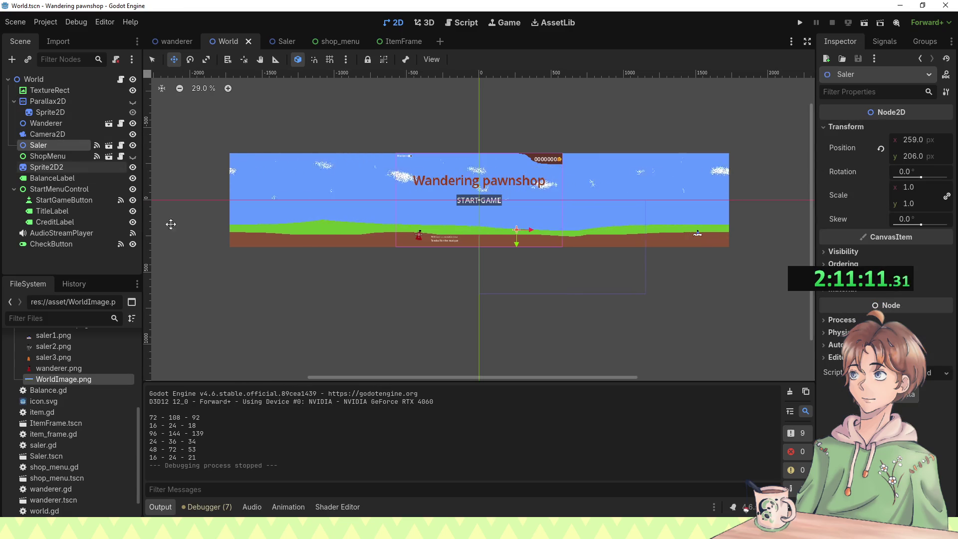
{"action": "left_click", "coordinate": [276, 42]}
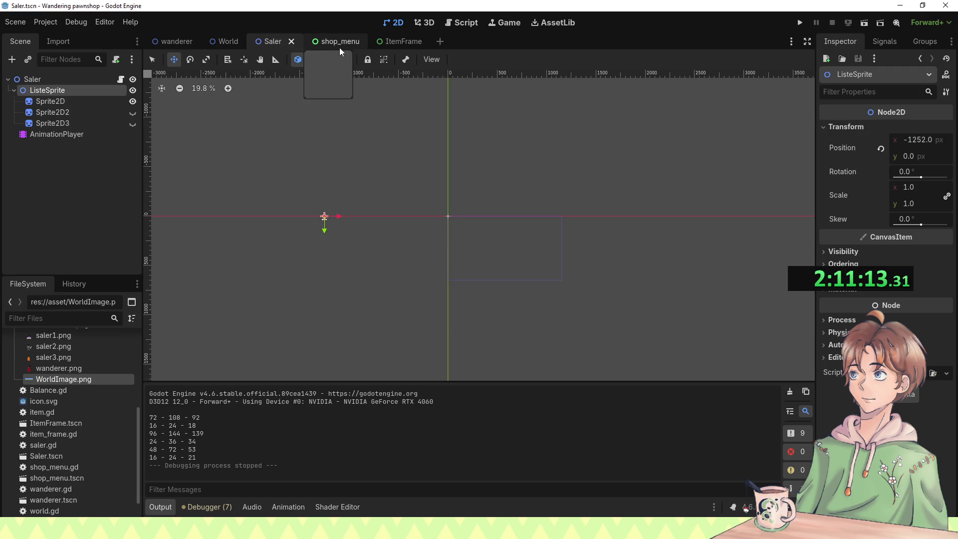
Step: Hide the first Saler Sprite2D and rewind the animation to its start
{"action": "left_click", "coordinate": [58, 131]}
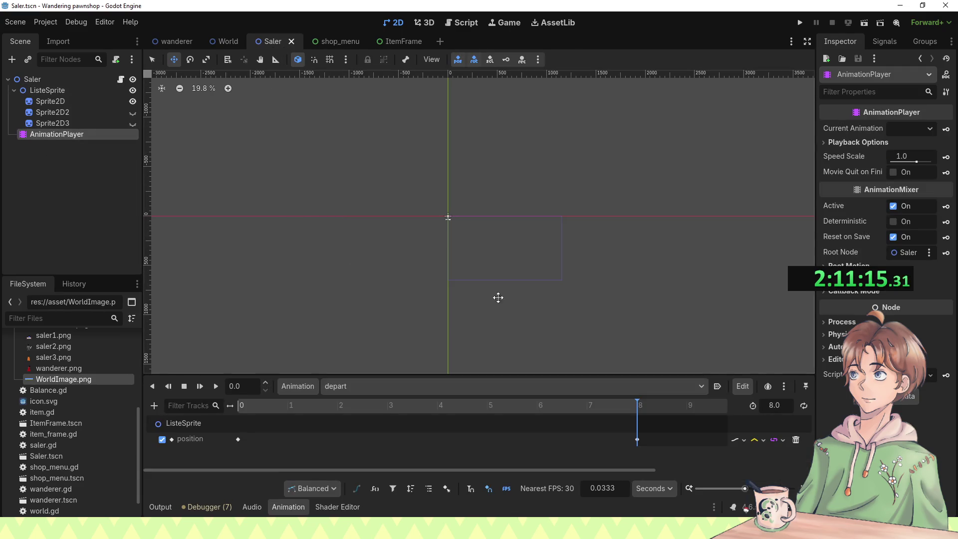
{"action": "left_click", "coordinate": [133, 101]}
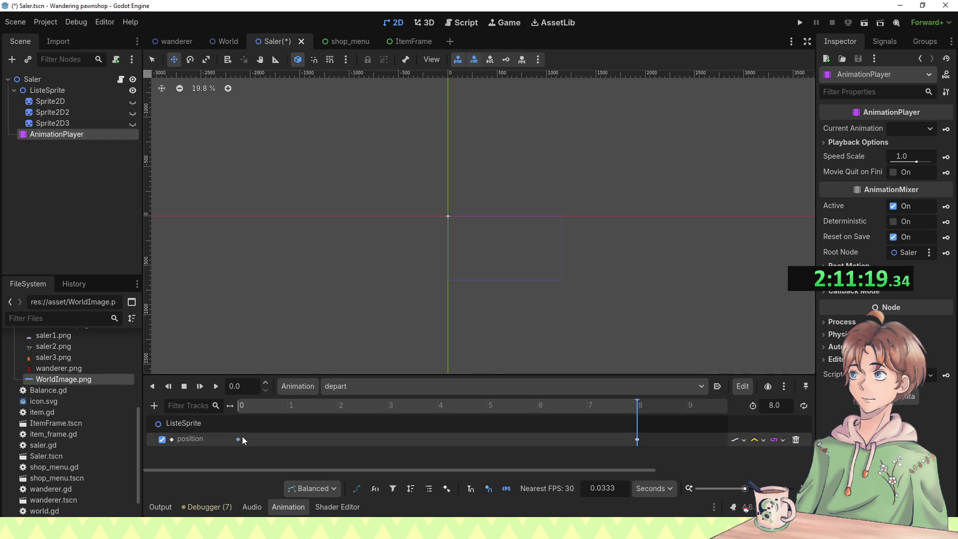
{"action": "left_click", "coordinate": [238, 408]}
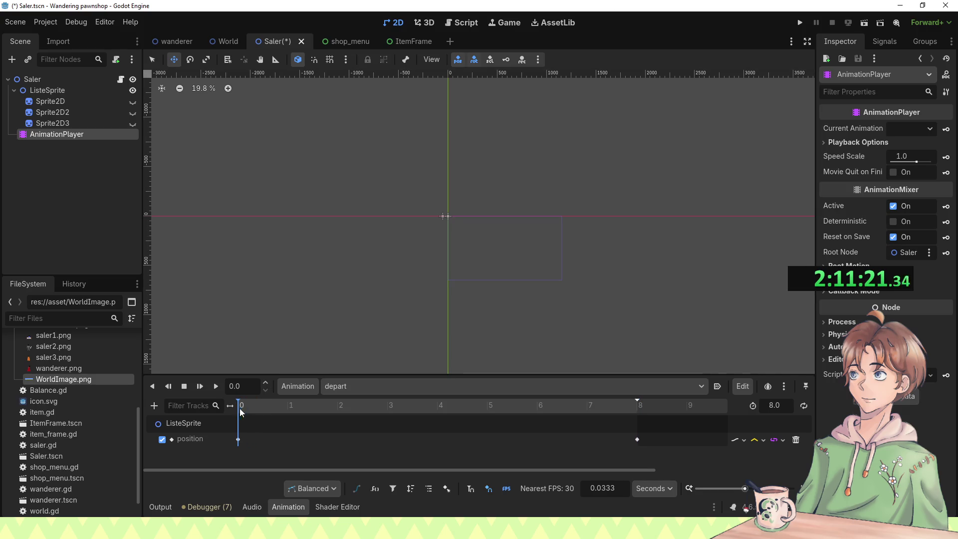
Step: Scrub ListeSprite to the end of Arrive (8.0), placing it at 0, 0, then run the game
{"action": "left_click", "coordinate": [83, 92]}
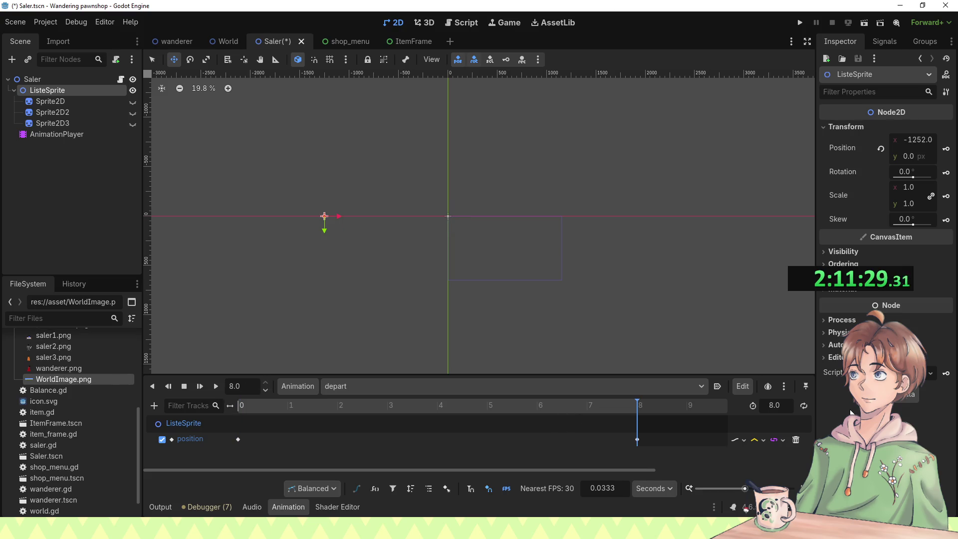
{"action": "left_click", "coordinate": [352, 384]}
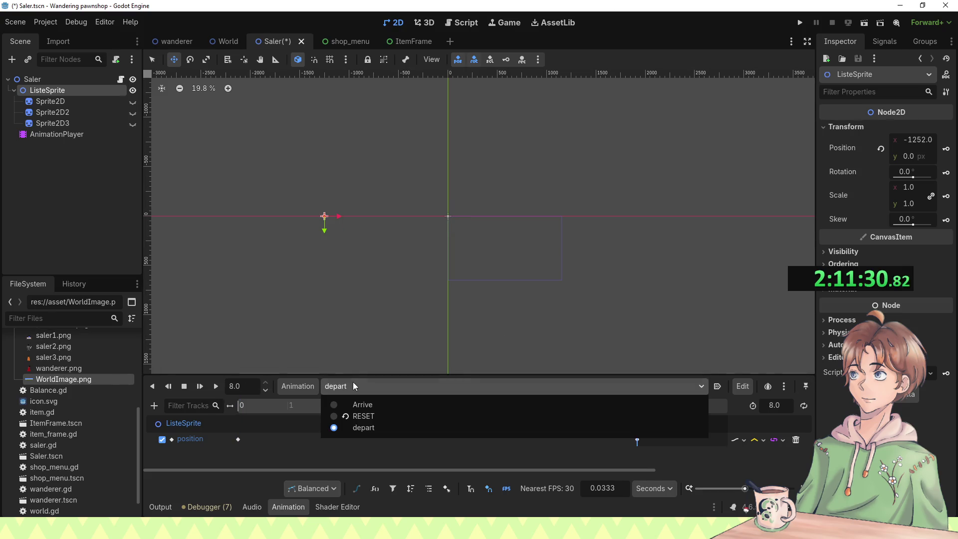
{"action": "left_click", "coordinate": [378, 405]}
{"action": "mouse_move", "coordinate": [253, 407]}
{"action": "left_mouse_down"}
{"action": "mouse_move", "coordinate": [515, 390]}
{"action": "mouse_move", "coordinate": [700, 398]}
{"action": "left_mouse_up"}
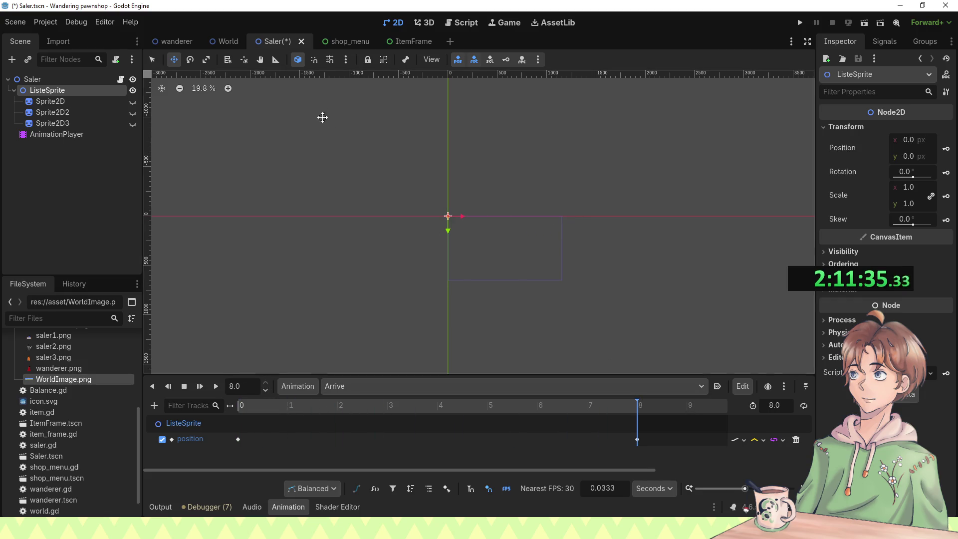
{"action": "key", "text": "F5"}
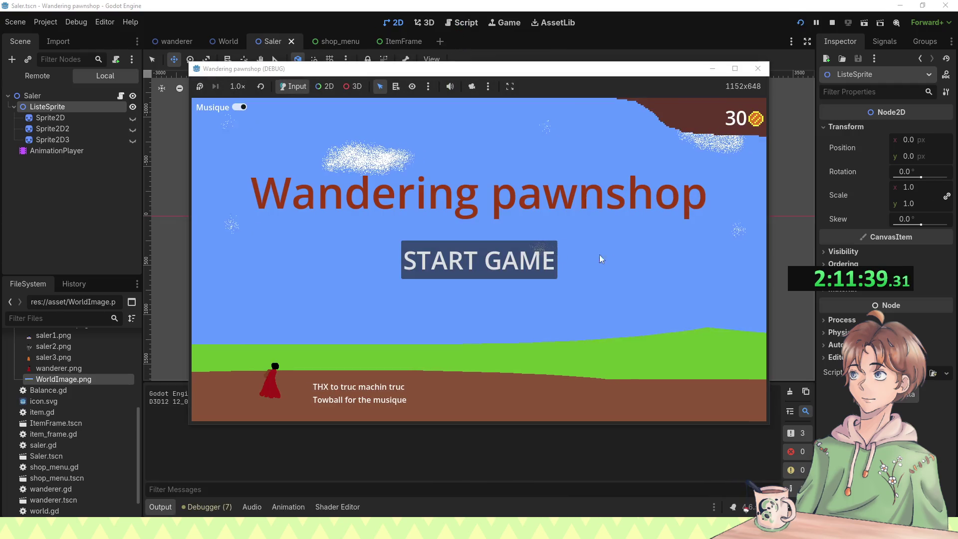
Step: Enable camera override and zoom out to watch the shop's item frames appear
{"action": "left_click", "coordinate": [471, 86]}
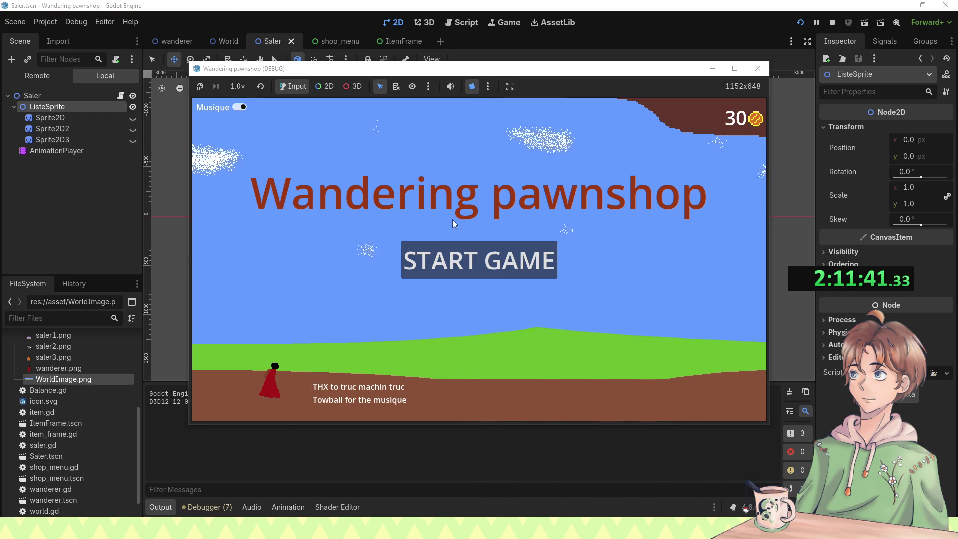
{"action": "scroll", "coordinate": [429, 237], "scroll_direction": "down", "scroll_amount": 5}
{"action": "scroll", "coordinate": [528, 262], "scroll_direction": "down", "scroll_amount": 3}
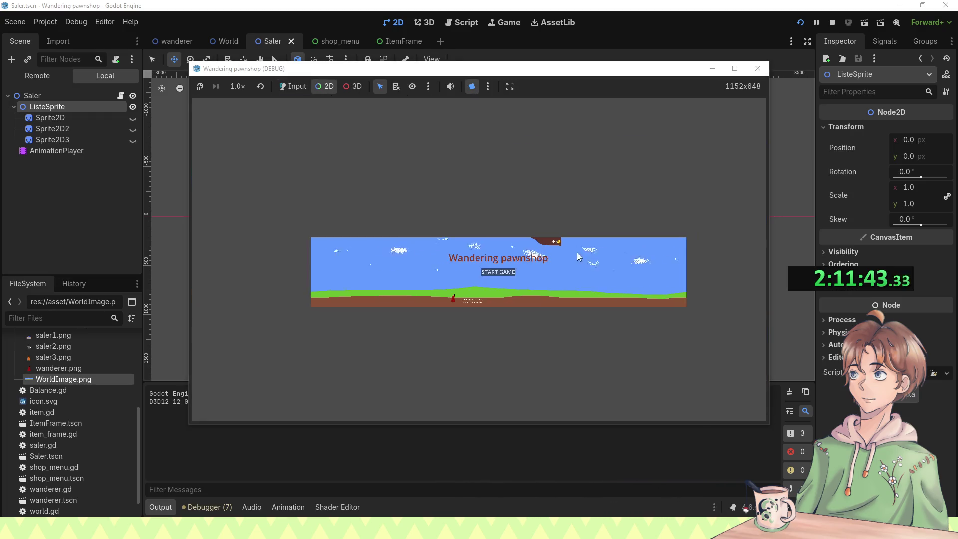
{"action": "scroll", "coordinate": [564, 265], "scroll_direction": "up", "scroll_amount": 2}
{"action": "left_click", "coordinate": [469, 87]}
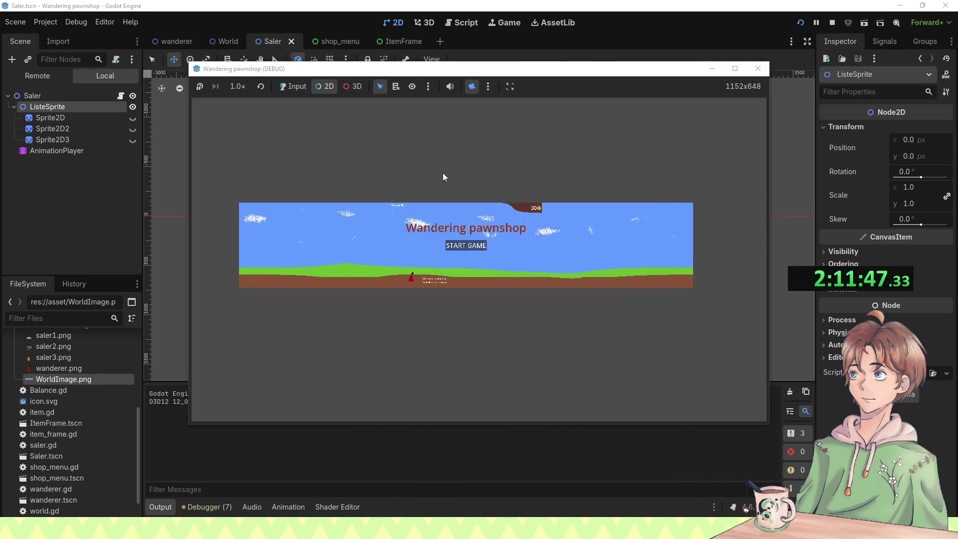
Step: Give input back to the game, stop the run, and return to the World scene
{"action": "left_click", "coordinate": [300, 87]}
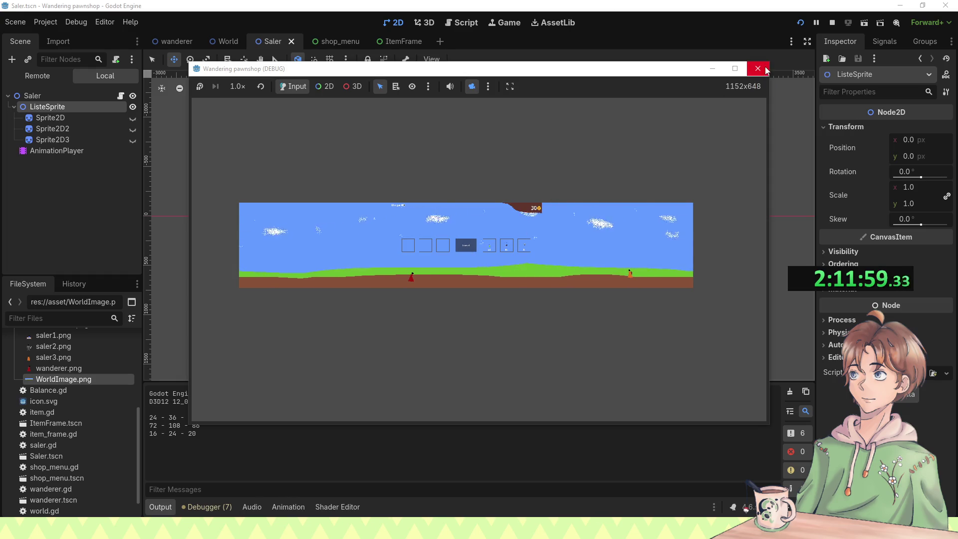
{"action": "left_click", "coordinate": [766, 69]}
{"action": "left_click", "coordinate": [208, 49]}
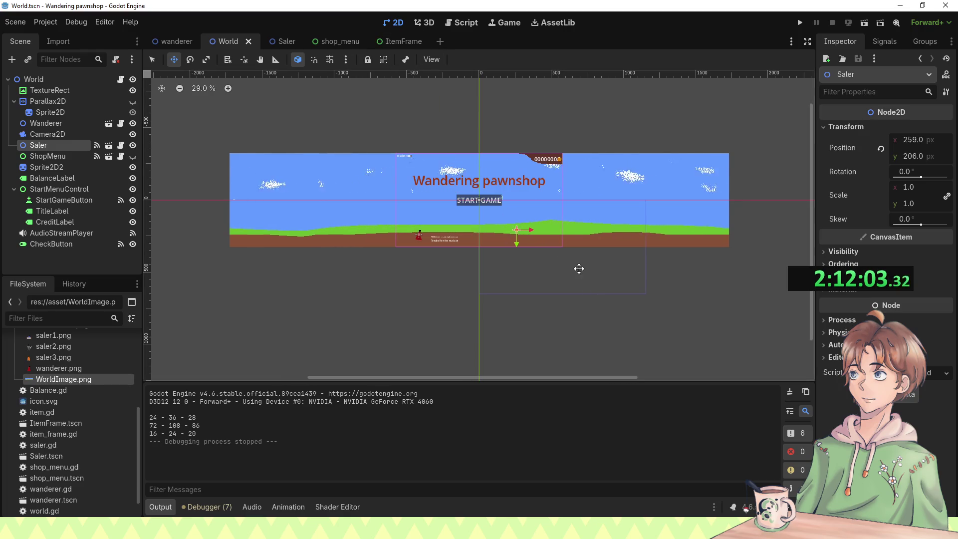
Step: Move the Saler further left in World to -579, 236
{"action": "scroll", "coordinate": [578, 268], "scroll_direction": "up", "scroll_amount": 3}
{"action": "left_click_drag", "start_coordinate": [625, 274], "coordinate": [415, 276]}
{"action": "key", "text": "Right"}
{"action": "key", "text": "Right"}
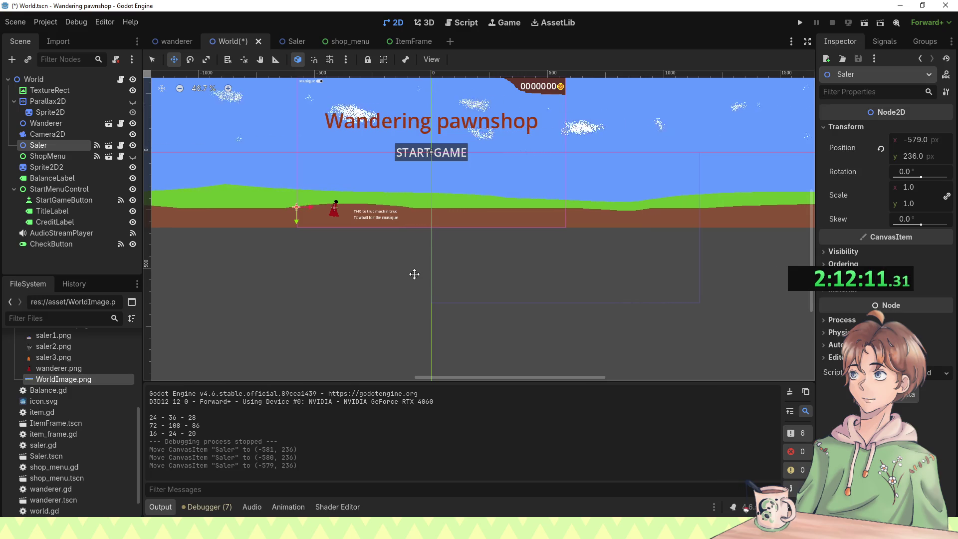
Step: Run the game, watch the zoomed-out level, close it, and open the shop_menu scene
{"action": "key", "text": "F5"}
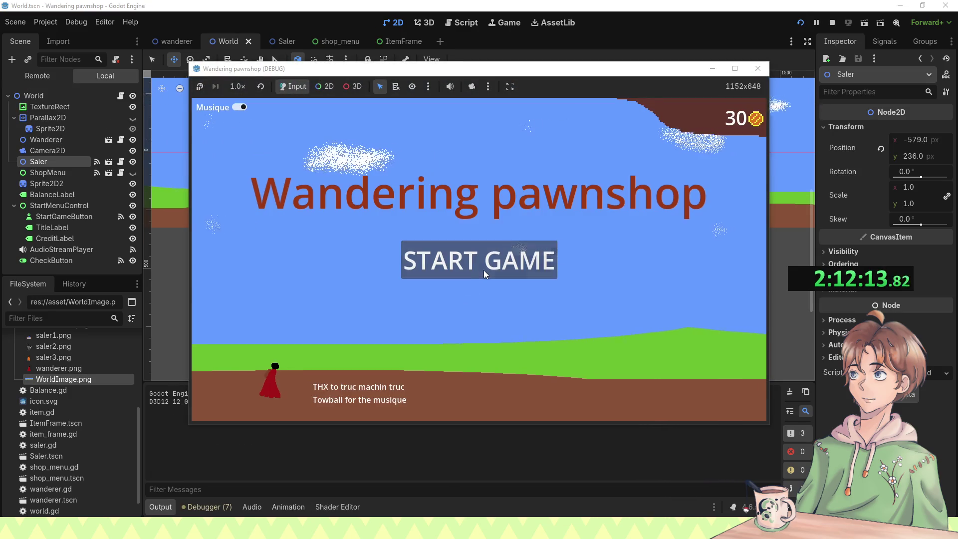
{"action": "left_click", "coordinate": [484, 268]}
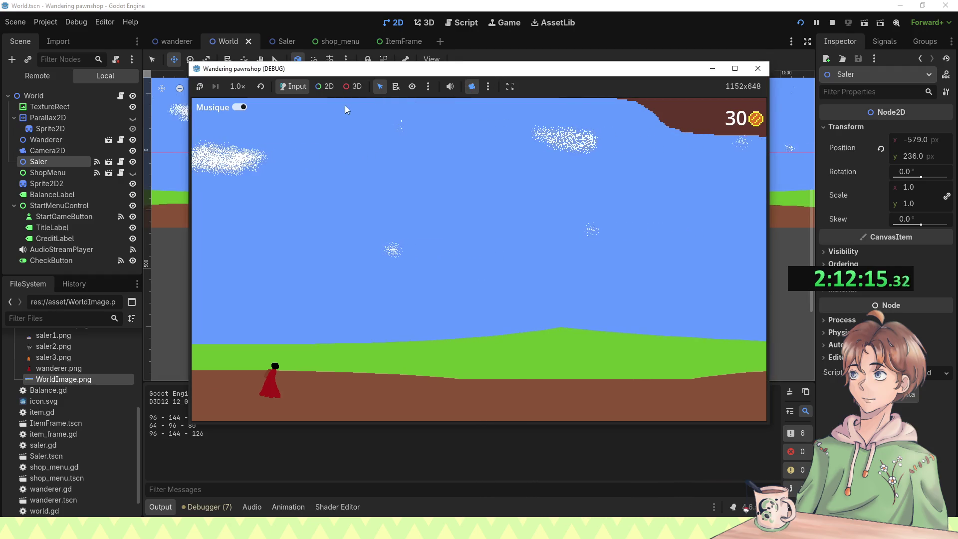
{"action": "left_click", "coordinate": [325, 93]}
{"action": "scroll", "coordinate": [504, 249], "scroll_direction": "down", "scroll_amount": 4}
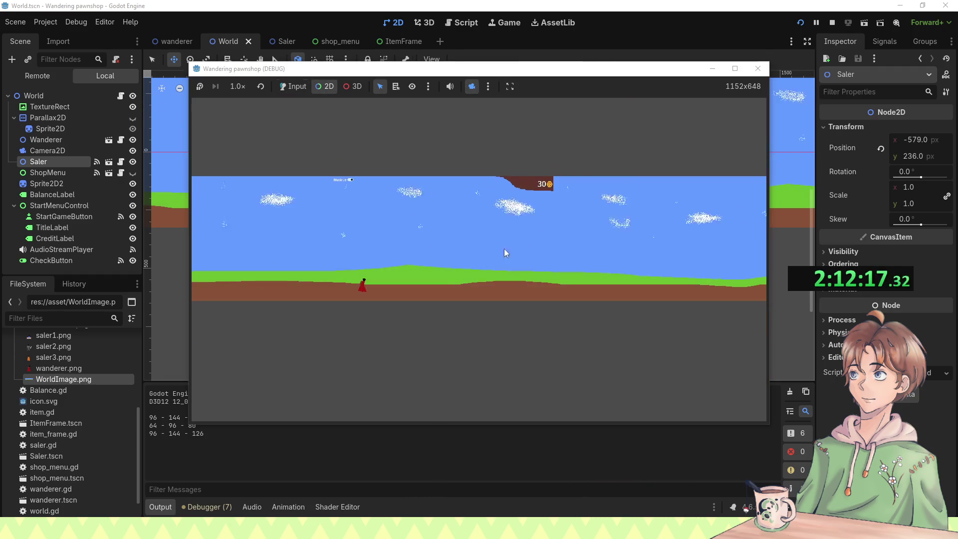
{"action": "scroll", "coordinate": [559, 258], "scroll_direction": "down", "scroll_amount": 1}
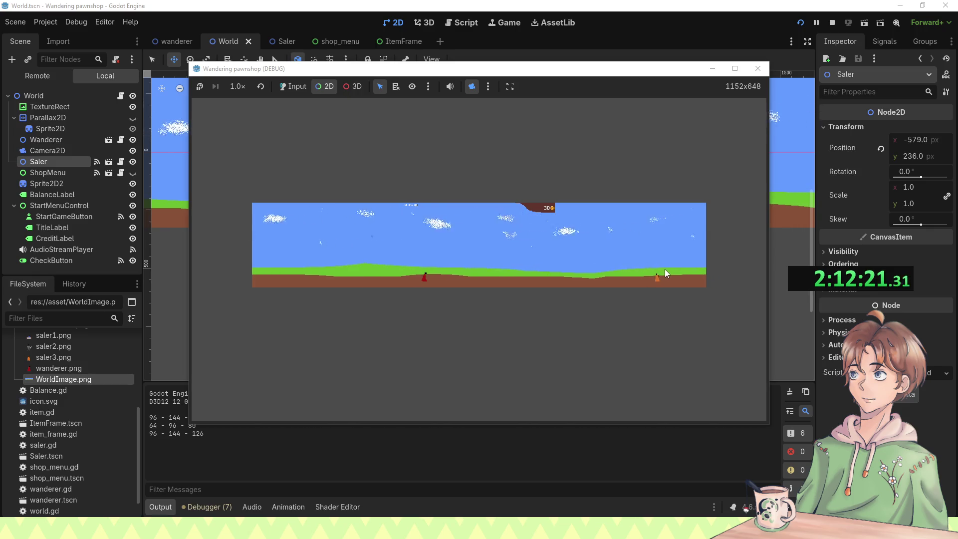
{"action": "left_click", "coordinate": [682, 264]}
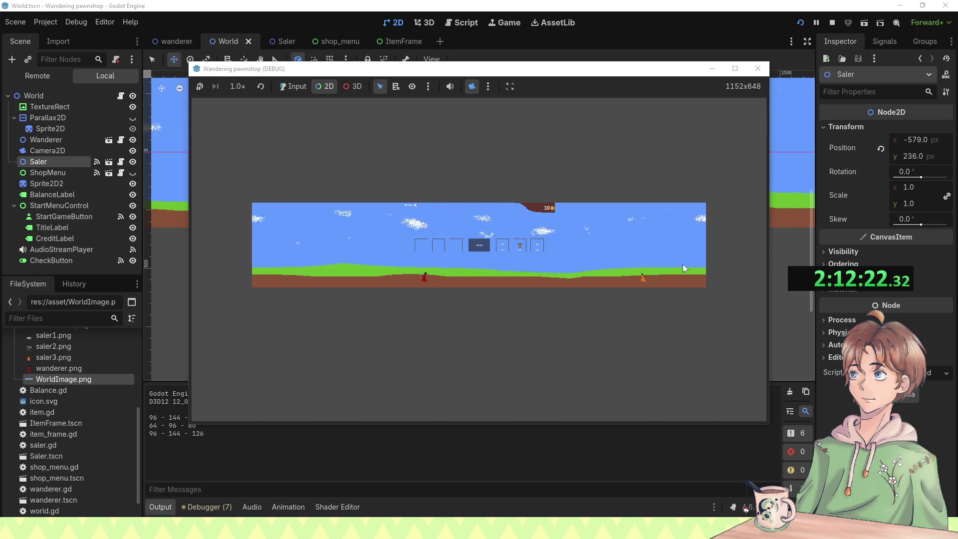
{"action": "left_click", "coordinate": [753, 74]}
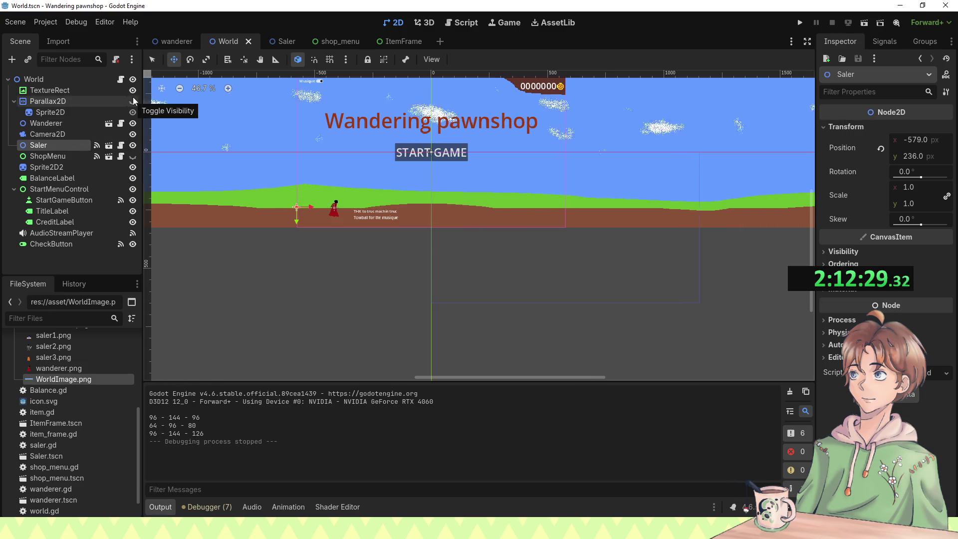
{"action": "left_click", "coordinate": [347, 45]}
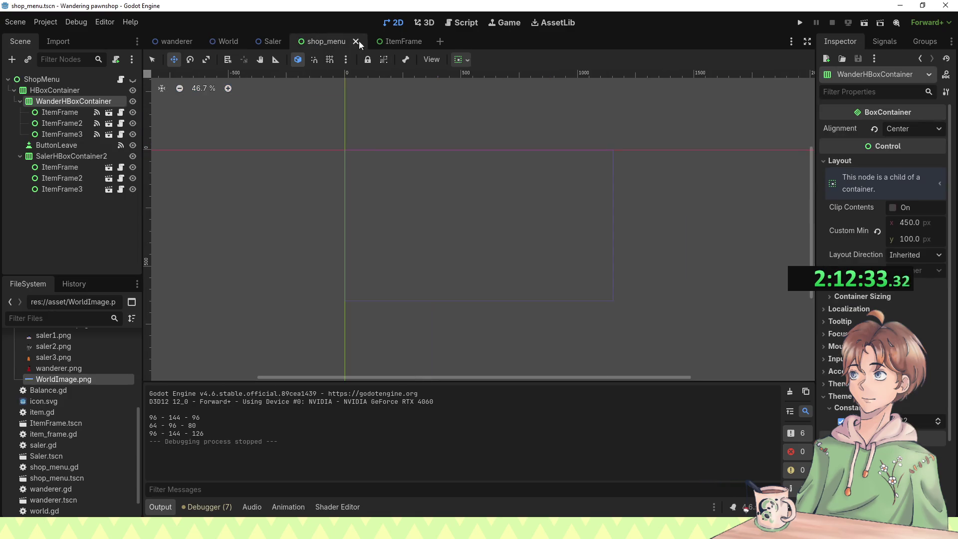
Step: In the Saler scene, view the Arrive animation and ListeSprite's starting x of 1252
{"action": "left_click", "coordinate": [391, 42]}
{"action": "left_click", "coordinate": [259, 42]}
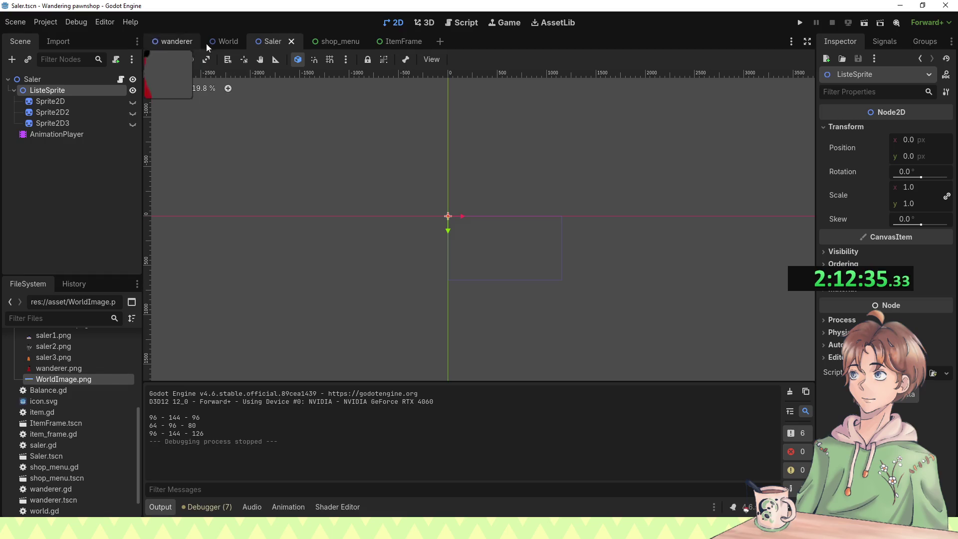
{"action": "left_click", "coordinate": [85, 136]}
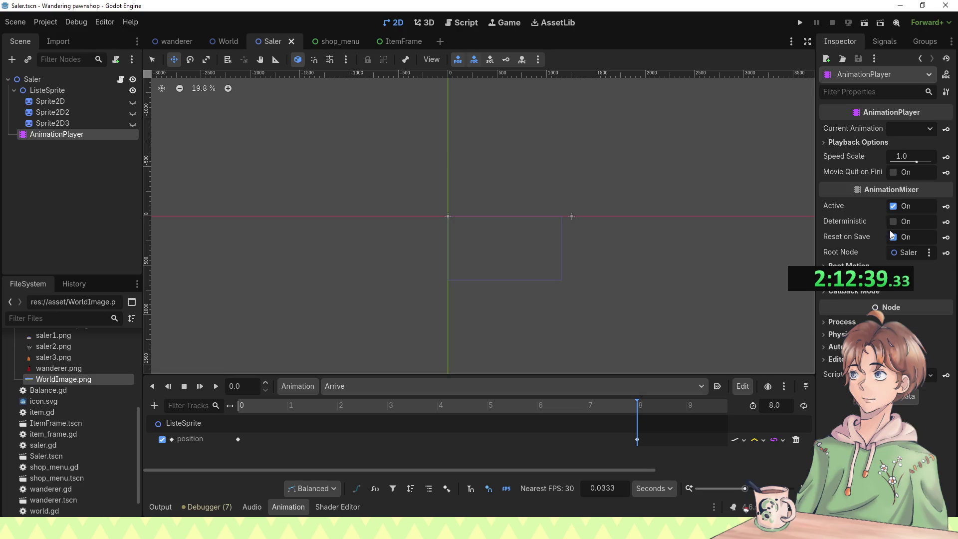
{"action": "left_click", "coordinate": [66, 93]}
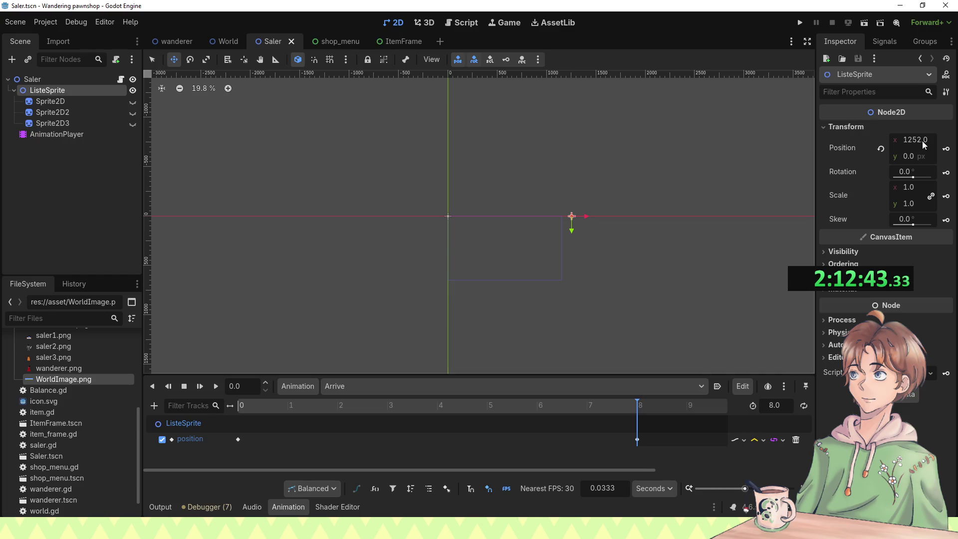
Step: Check the Saler root node's Transform in the Inspector, then bring up saler.gd
{"action": "scroll", "coordinate": [480, 198], "scroll_direction": "up", "scroll_amount": 2}
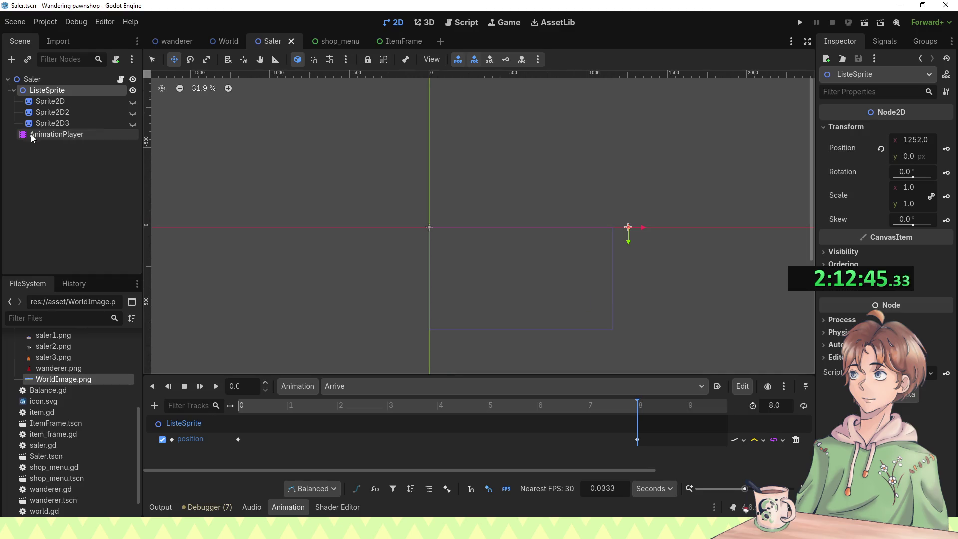
{"action": "left_click", "coordinate": [68, 80]}
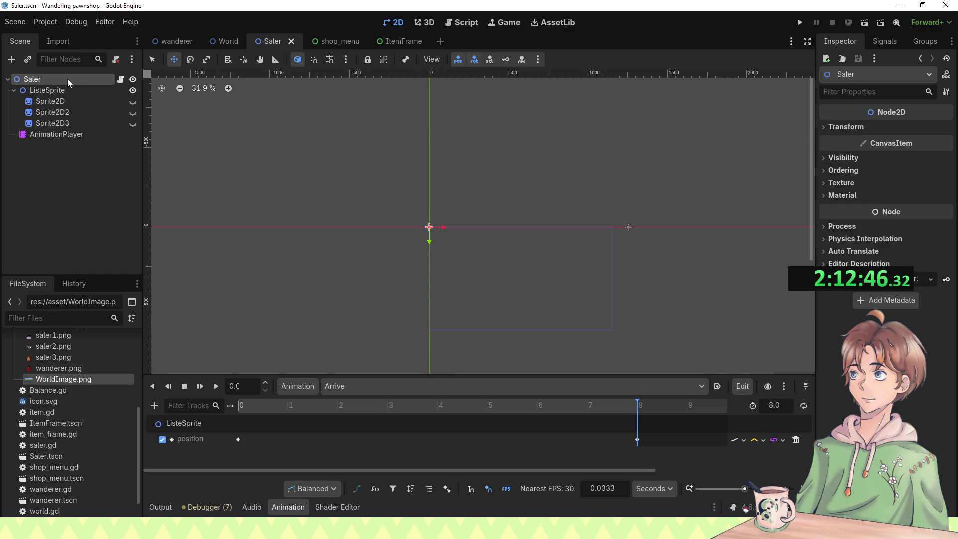
{"action": "left_click", "coordinate": [842, 127]}
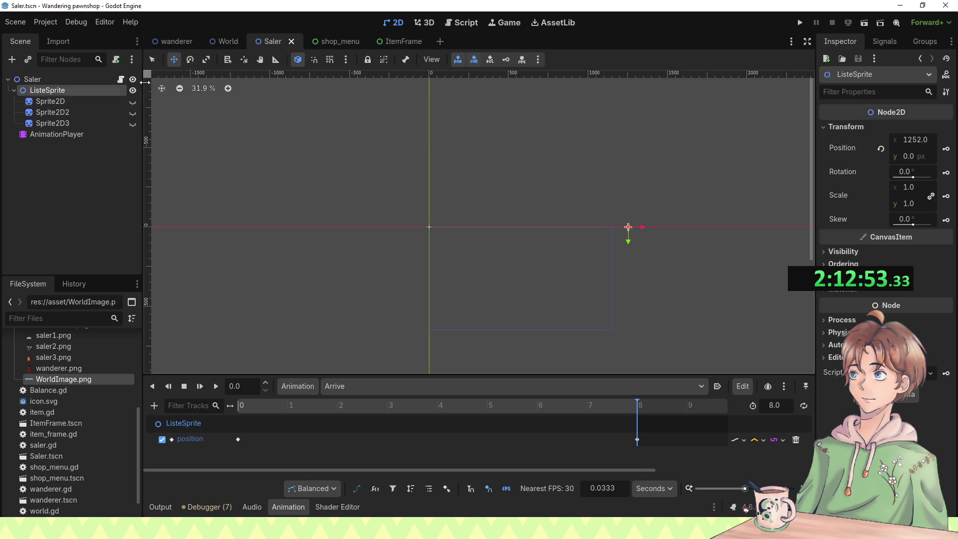
{"action": "left_click", "coordinate": [444, 22]}
{"action": "scroll", "coordinate": [433, 146], "scroll_direction": "up", "scroll_amount": 6}
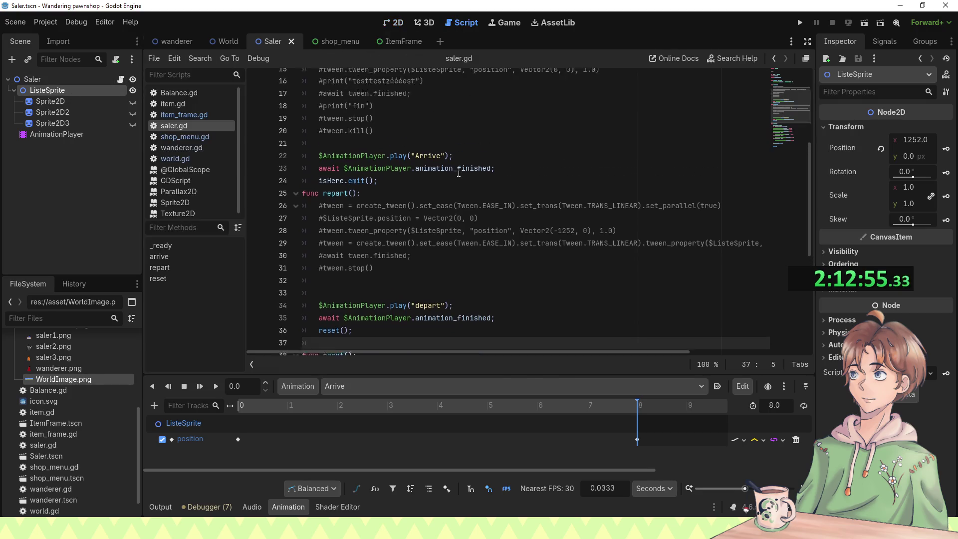
Step: Comment out position.x = 1252 in saler.gd's reset() and go back to the Saler scene
{"action": "scroll", "coordinate": [436, 205], "scroll_direction": "down", "scroll_amount": 4}
{"action": "scroll", "coordinate": [378, 271], "scroll_direction": "up", "scroll_amount": 4}
{"action": "scroll", "coordinate": [339, 220], "scroll_direction": "down", "scroll_amount": 11}
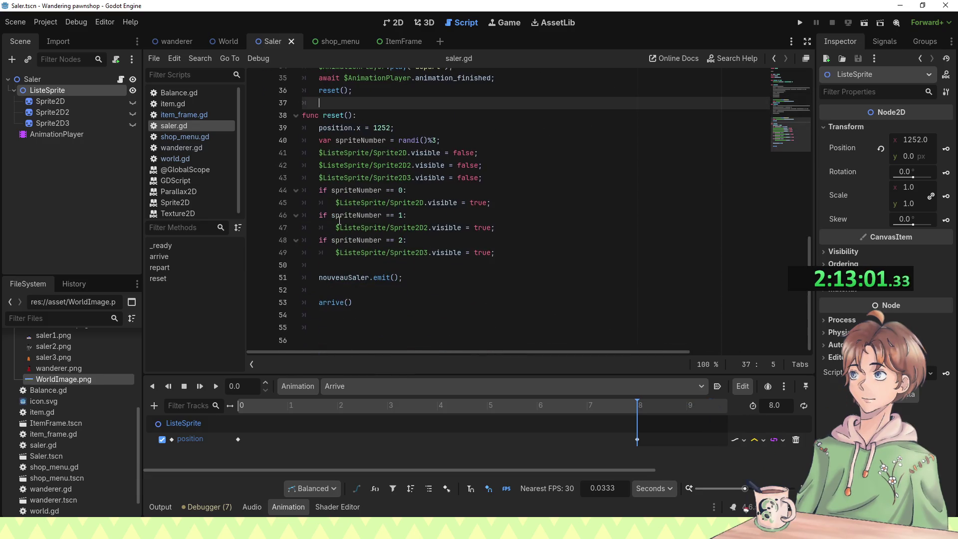
{"action": "left_click", "coordinate": [319, 129]}
{"action": "type", "text": "#"}
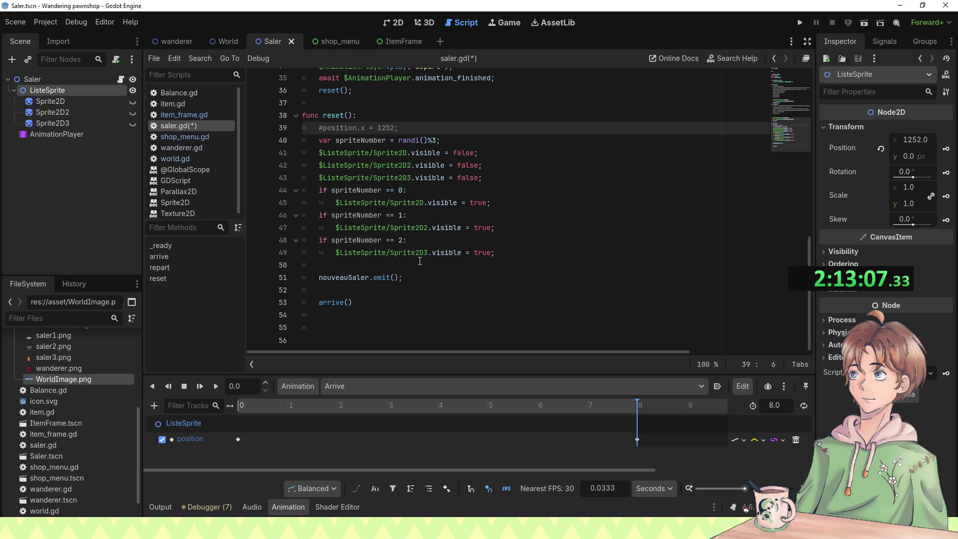
{"action": "scroll", "coordinate": [416, 268], "scroll_direction": "up", "scroll_amount": 8}
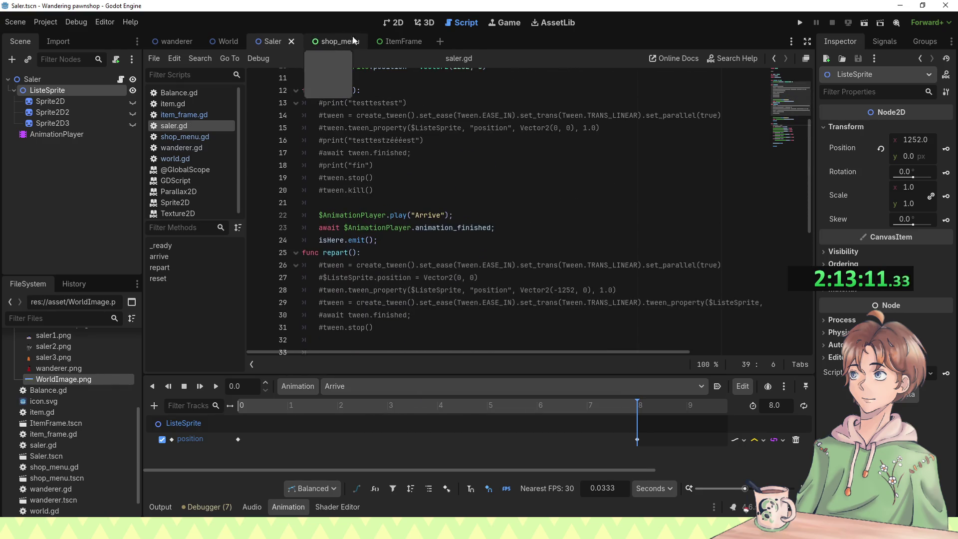
{"action": "left_click", "coordinate": [390, 28]}
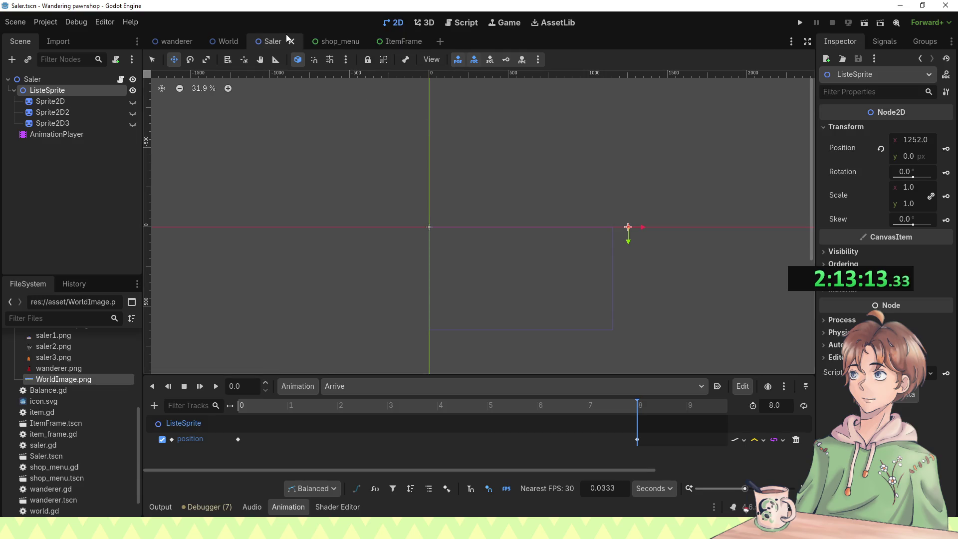
Step: Make the first Sprite2D visible again and save the Saler scene
{"action": "left_click", "coordinate": [131, 100]}
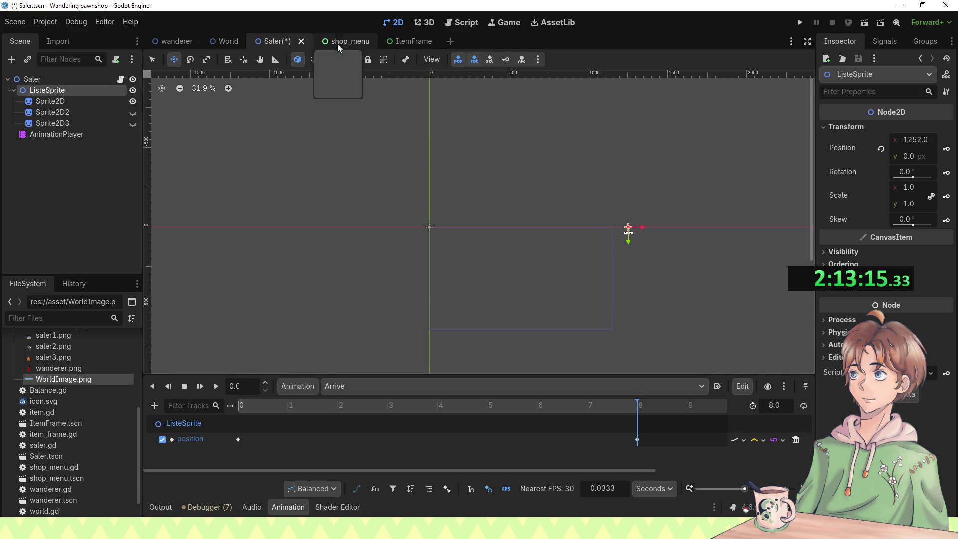
{"action": "key", "text": "ctrl+s"}
{"action": "left_click", "coordinate": [174, 41]}
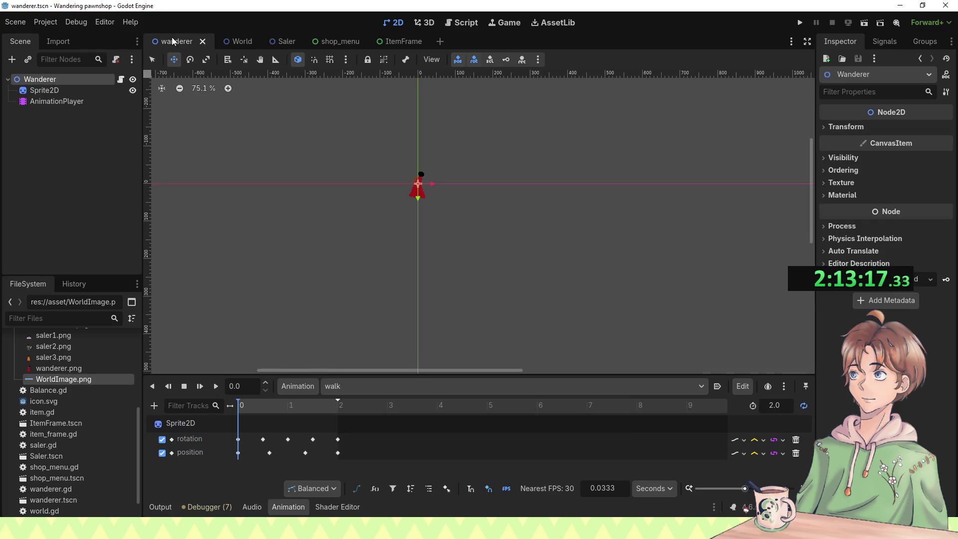
{"action": "left_click", "coordinate": [236, 44]}
Step: Drag the Saler left to -859, 189 in World and run the game
{"action": "scroll", "coordinate": [601, 220], "scroll_direction": "down", "scroll_amount": 5}
{"action": "scroll", "coordinate": [598, 222], "scroll_direction": "up", "scroll_amount": 3}
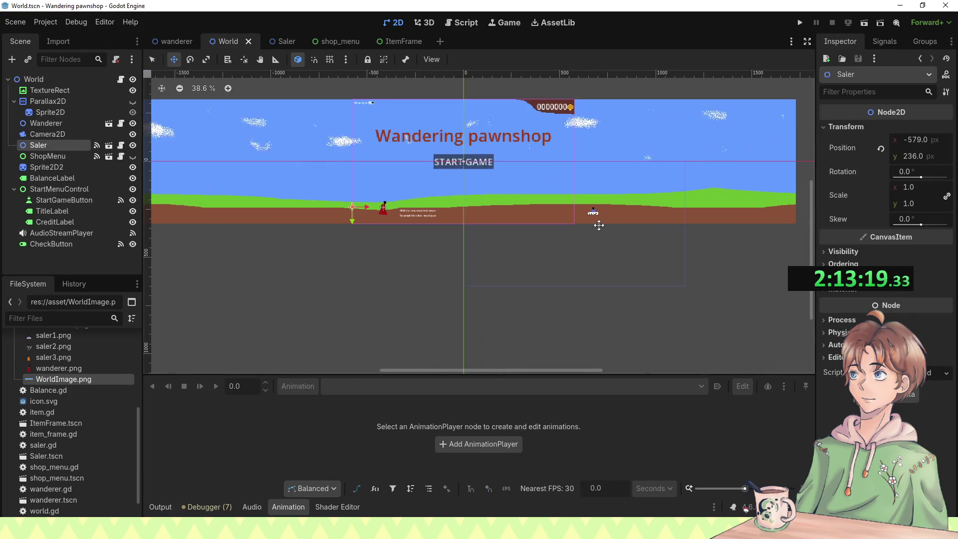
{"action": "mouse_move", "coordinate": [570, 264]}
{"action": "left_mouse_down"}
{"action": "mouse_move", "coordinate": [588, 268]}
{"action": "mouse_move", "coordinate": [489, 259]}
{"action": "mouse_move", "coordinate": [505, 251]}
{"action": "left_mouse_up"}
{"action": "key", "text": "F5"}
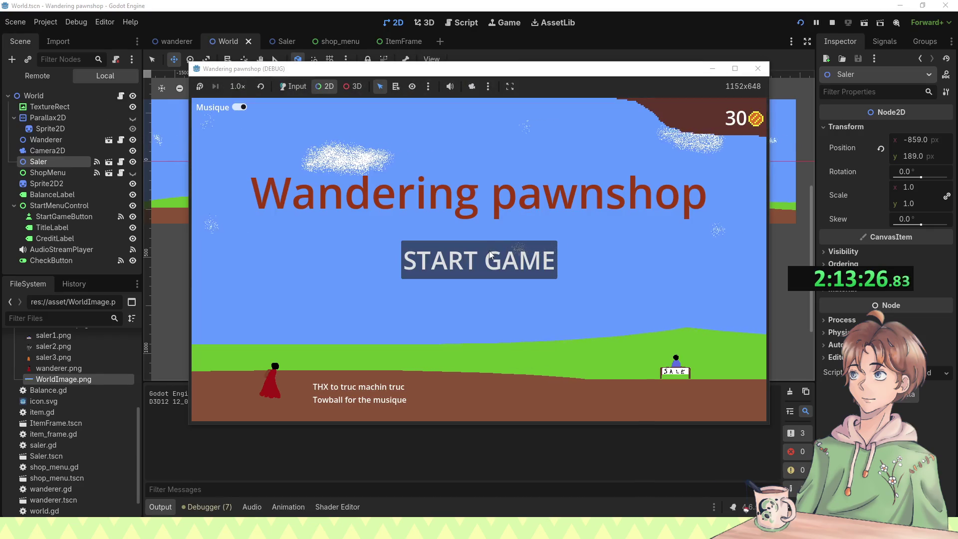
{"action": "left_click", "coordinate": [489, 257]}
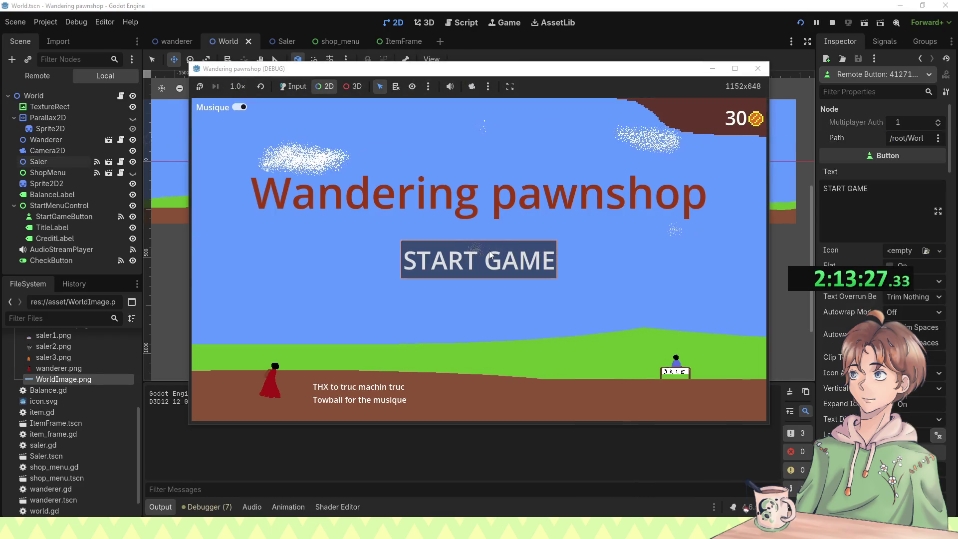
Step: Start the game, watch a zoomed-out camera-override overview, then close it
{"action": "left_click", "coordinate": [292, 86]}
{"action": "left_click", "coordinate": [425, 259]}
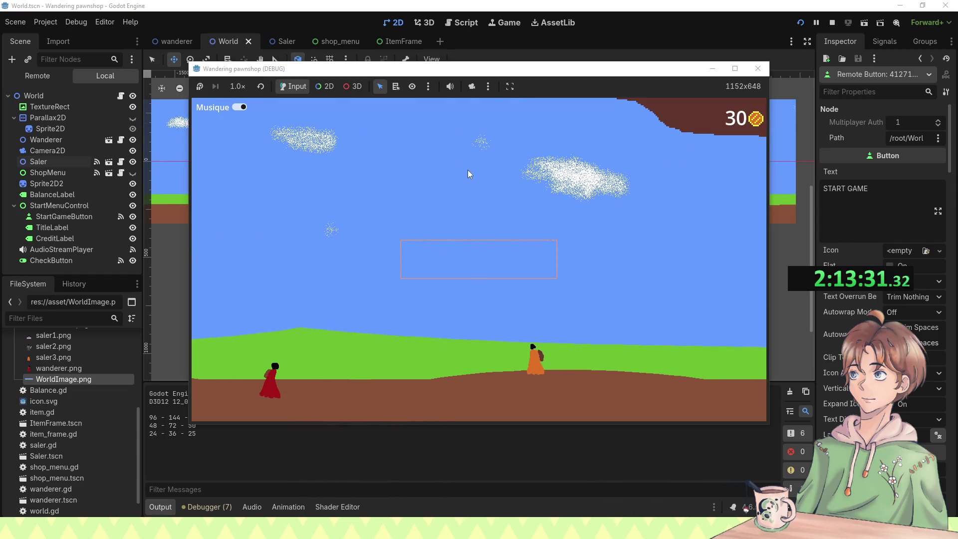
{"action": "left_click", "coordinate": [472, 86]}
{"action": "left_click", "coordinate": [325, 86]}
{"action": "scroll", "coordinate": [428, 195], "scroll_direction": "down", "scroll_amount": 2}
{"action": "scroll", "coordinate": [492, 241], "scroll_direction": "down", "scroll_amount": 2}
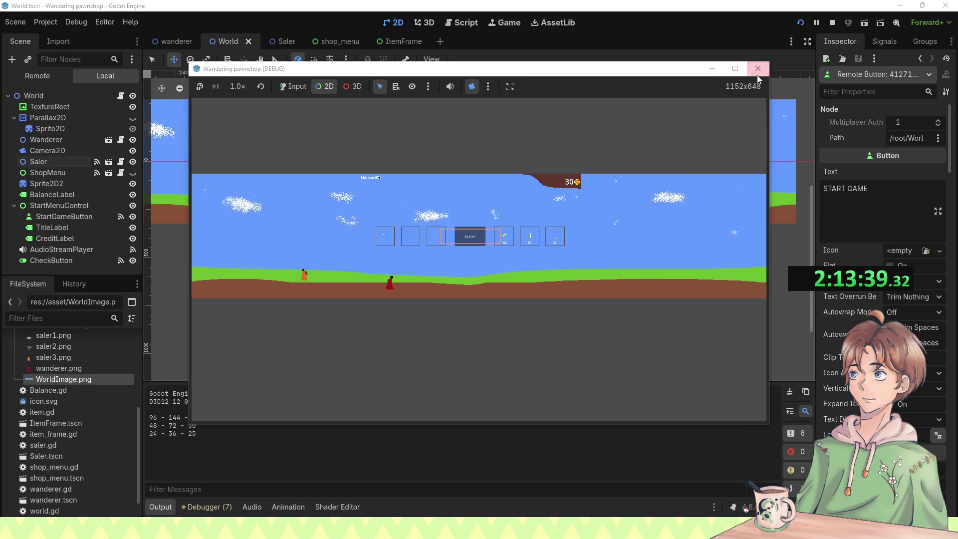
{"action": "left_click", "coordinate": [758, 74]}
Step: Drag the Saler far right to 287, 197 in World, then save and run
{"action": "left_click", "coordinate": [485, 249]}
{"action": "left_click", "coordinate": [334, 213]}
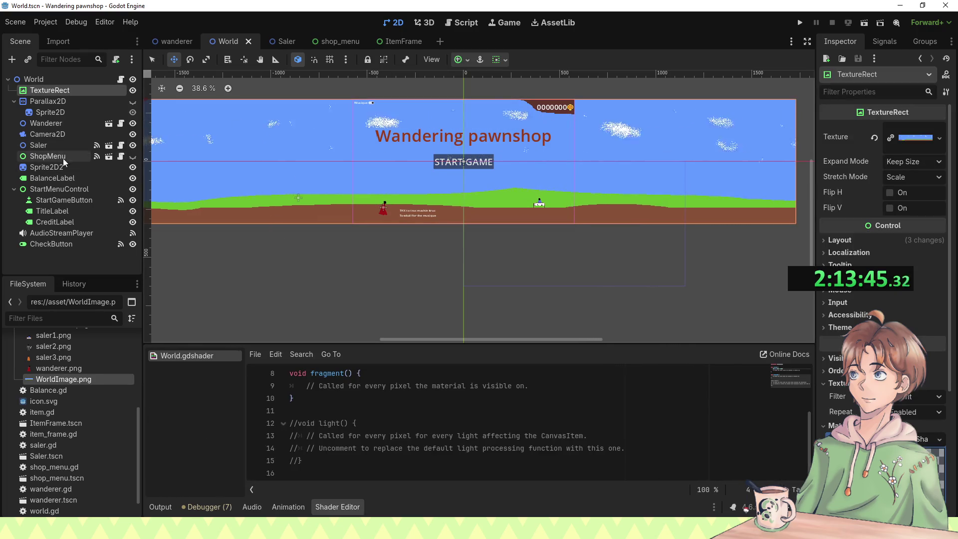
{"action": "left_click", "coordinate": [52, 145]}
{"action": "left_click_drag", "start_coordinate": [462, 244], "coordinate": [622, 252]}
{"action": "key", "text": "F5"}
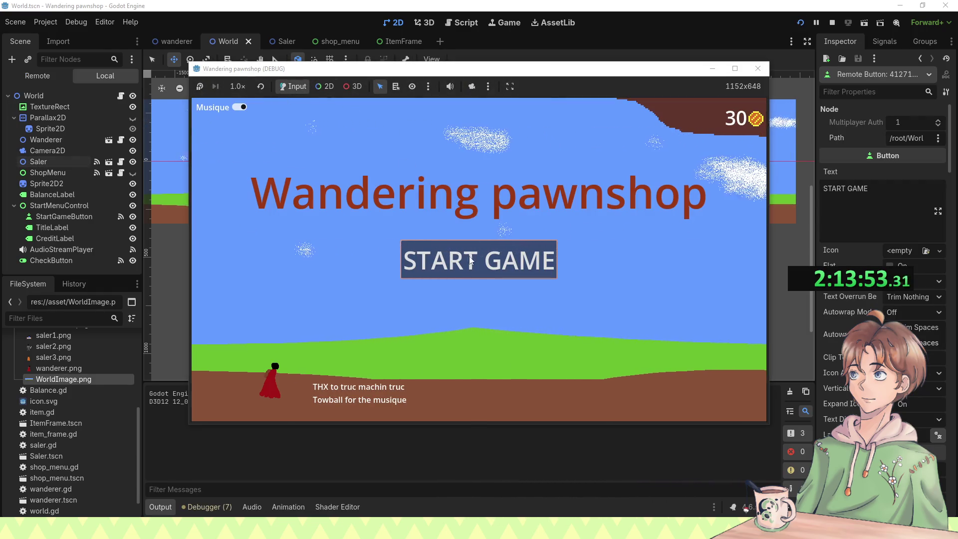
Step: Start the game, leave the first shop, buy the 26-coin green potion, quit, and move Wanderer below Saler
{"action": "left_click", "coordinate": [469, 258]}
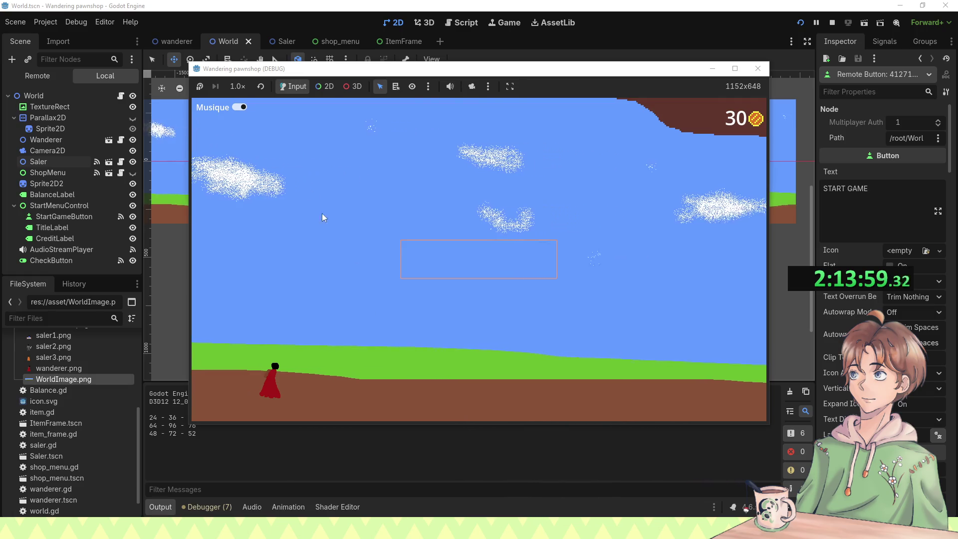
{"action": "left_click", "coordinate": [639, 312]}
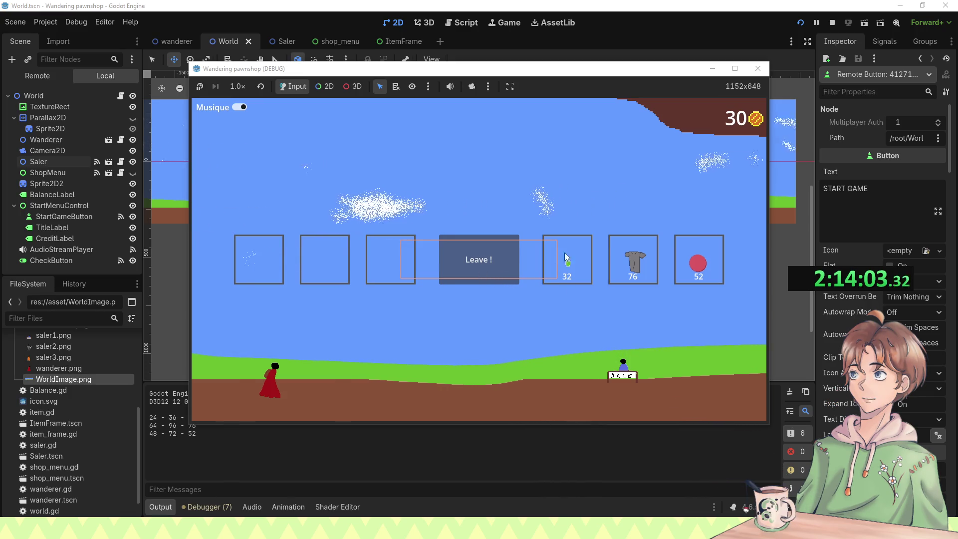
{"action": "left_click", "coordinate": [489, 262]}
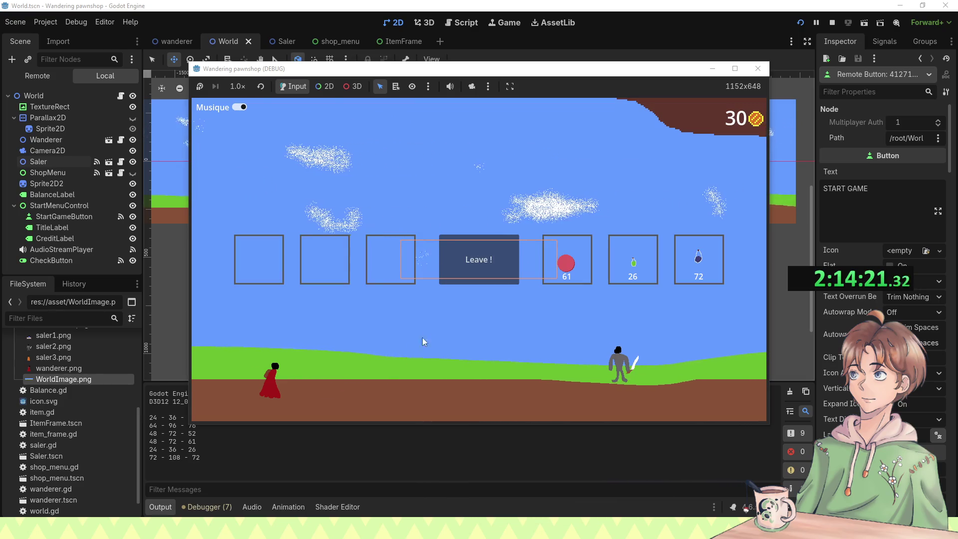
{"action": "left_click", "coordinate": [633, 262]}
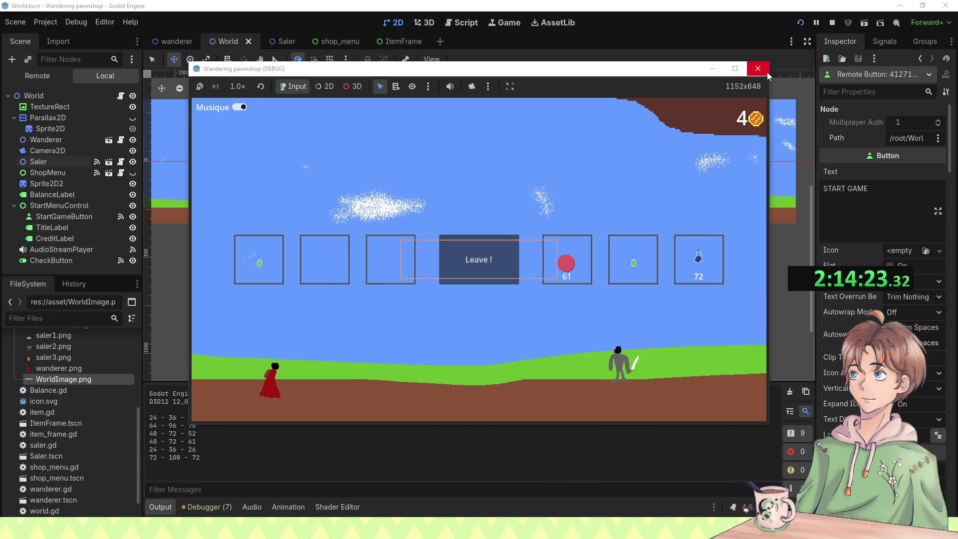
{"action": "left_click", "coordinate": [757, 68]}
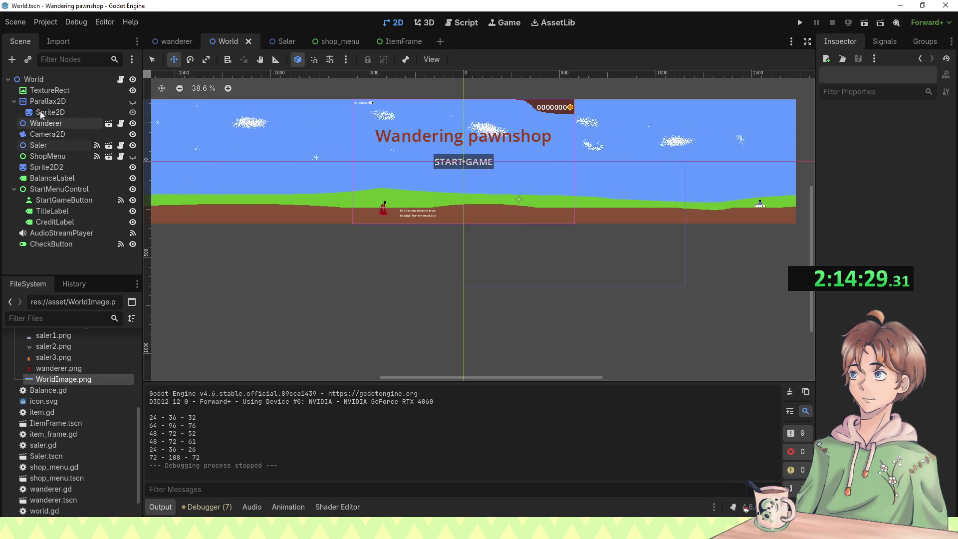
{"action": "left_click_drag", "start_coordinate": [49, 122], "coordinate": [35, 152]}
Step: Reparent Wanderer under the Saler position and save the World scene
{"action": "left_click", "coordinate": [58, 136]}
{"action": "left_click", "coordinate": [46, 146]}
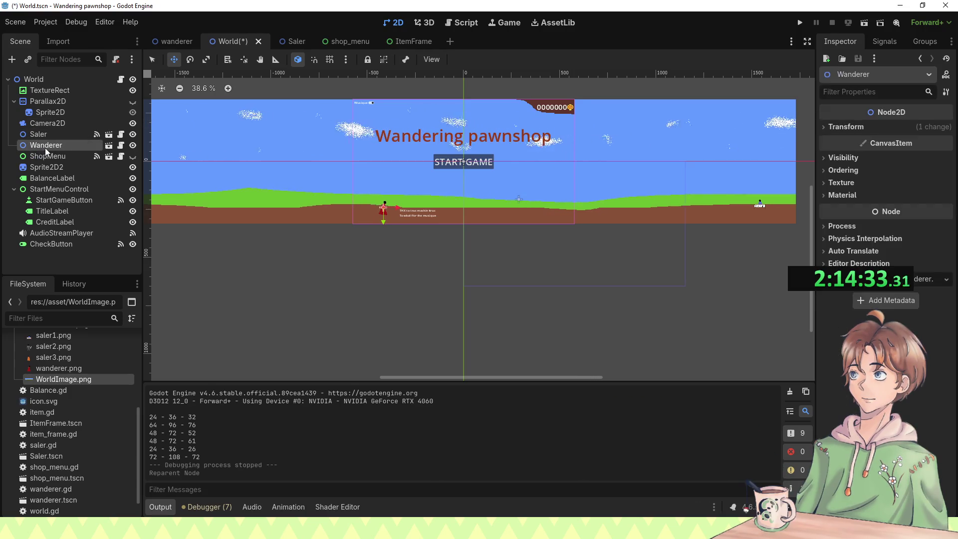
{"action": "left_click", "coordinate": [172, 42]}
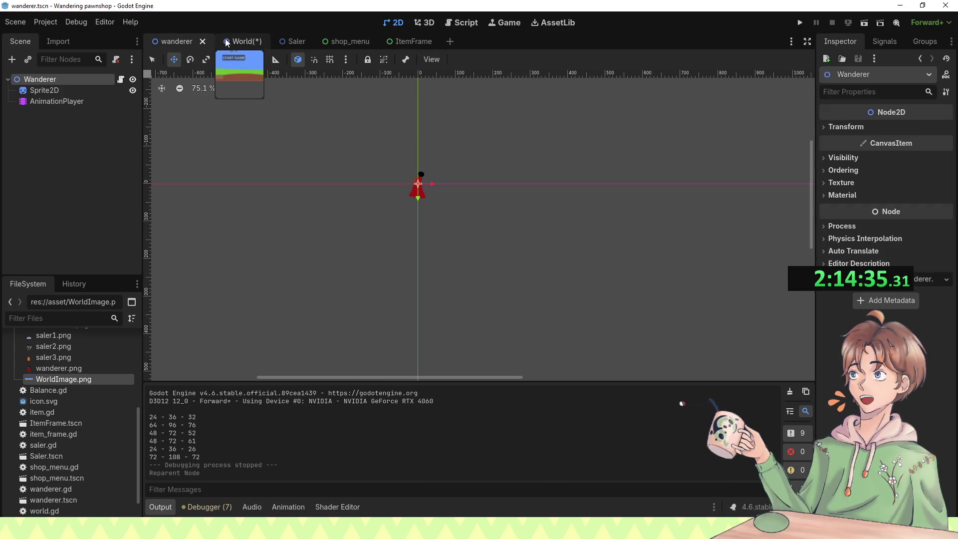
{"action": "left_click", "coordinate": [226, 43]}
{"action": "key", "text": "ctrl+s"}
Step: Set the wanderer AnimationPlayer's current animation to walk
{"action": "left_click", "coordinate": [169, 35]}
{"action": "left_click", "coordinate": [97, 101]}
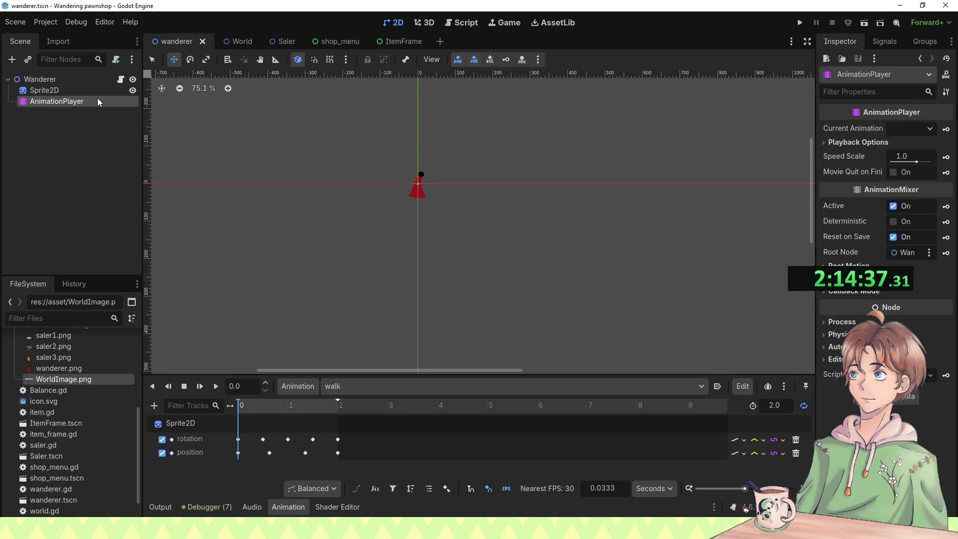
{"action": "left_click", "coordinate": [902, 128]}
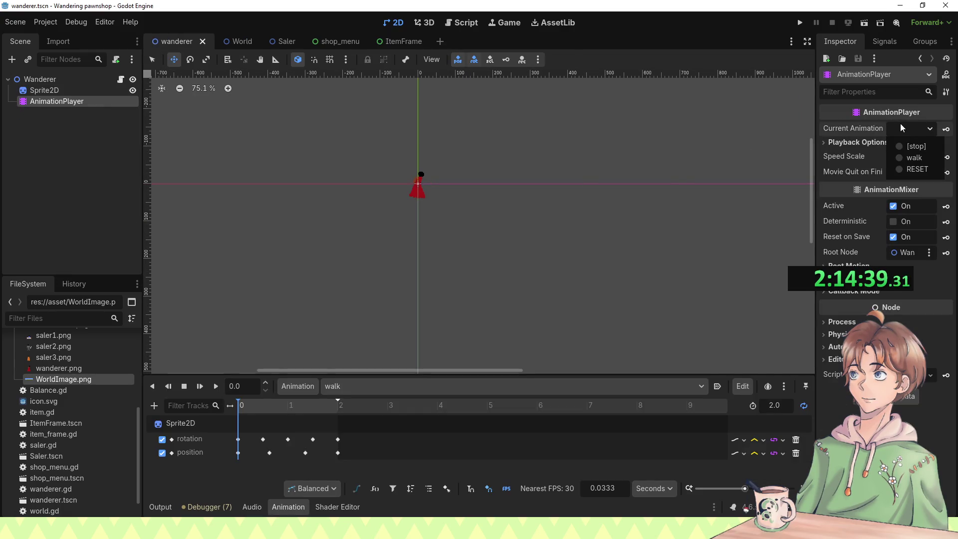
{"action": "left_click", "coordinate": [915, 160]}
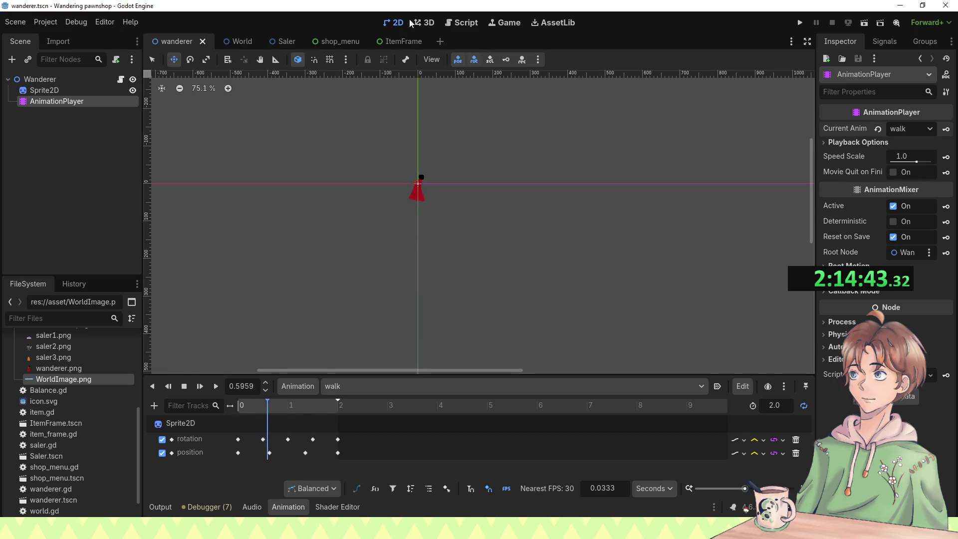
Step: Open the World scene's world.gd script and scroll down
{"action": "left_click", "coordinate": [255, 40]}
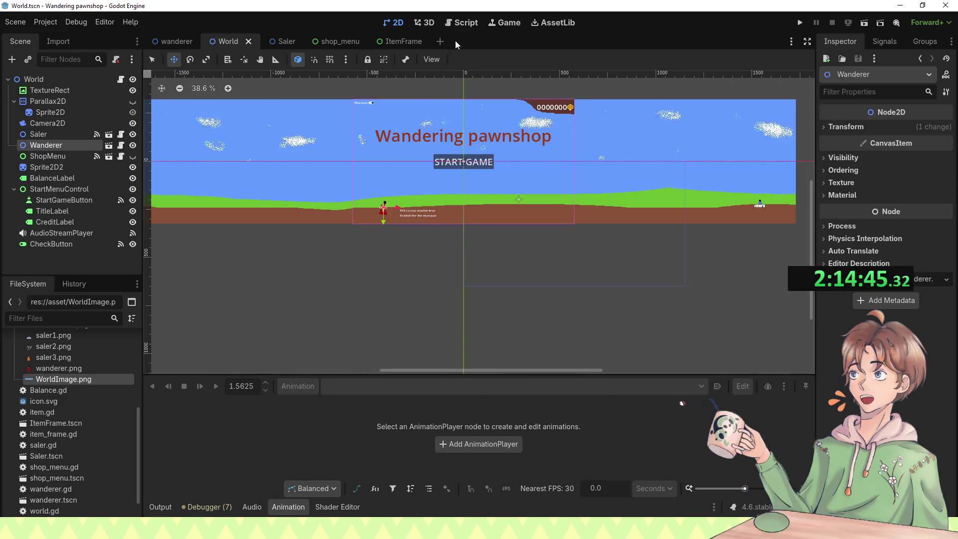
{"action": "left_click", "coordinate": [467, 22]}
{"action": "scroll", "coordinate": [362, 221], "scroll_direction": "down", "scroll_amount": 2}
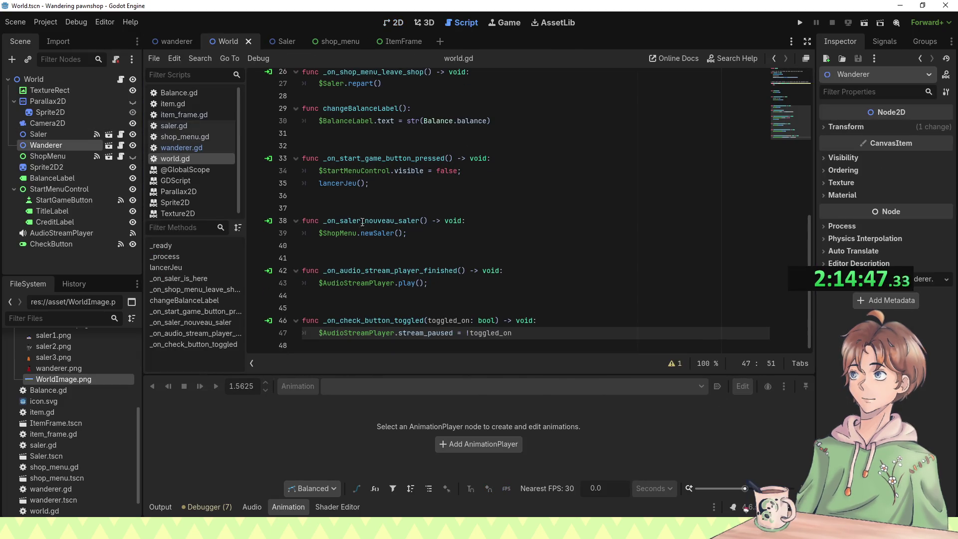
Step: Add $Wanderer.marcher() after lancerJeu(), checking the function name in wanderer.gd
{"action": "left_click", "coordinate": [371, 182]}
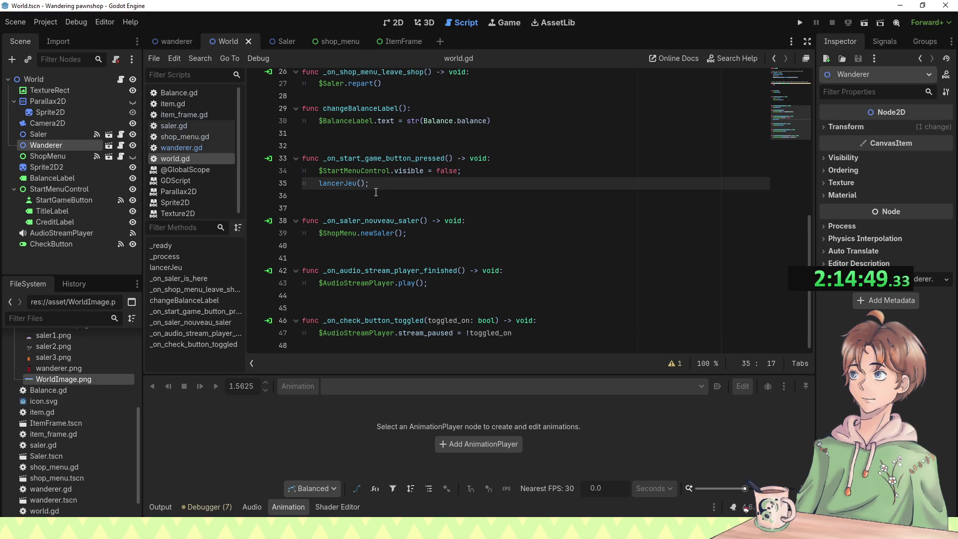
{"action": "key", "text": "Return"}
{"action": "type", "text": "$Wanderer."}
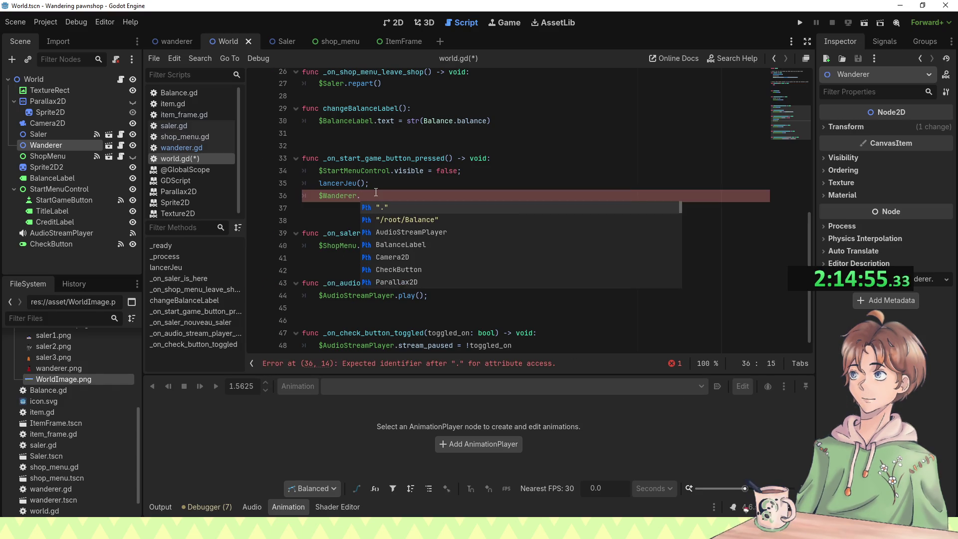
{"action": "left_click", "coordinate": [170, 42]}
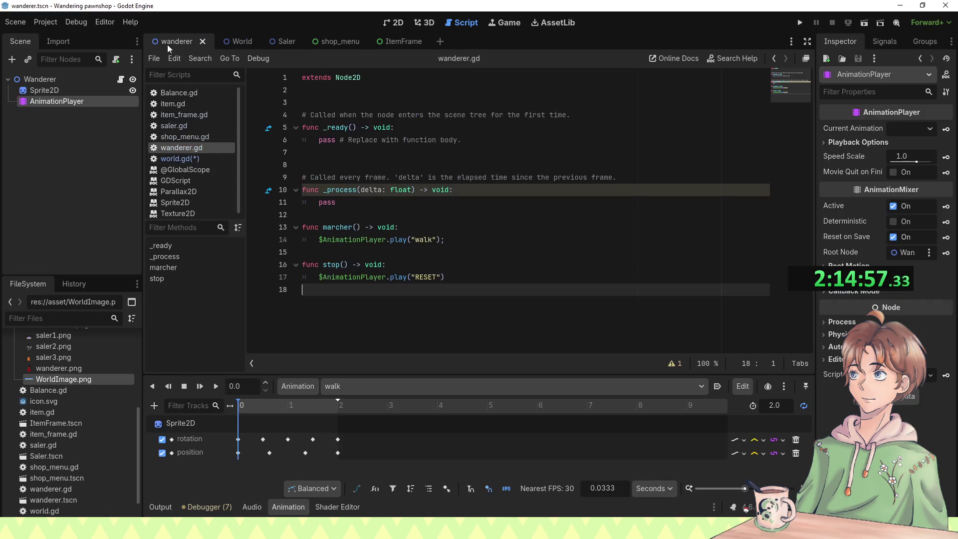
{"action": "left_click", "coordinate": [352, 230]}
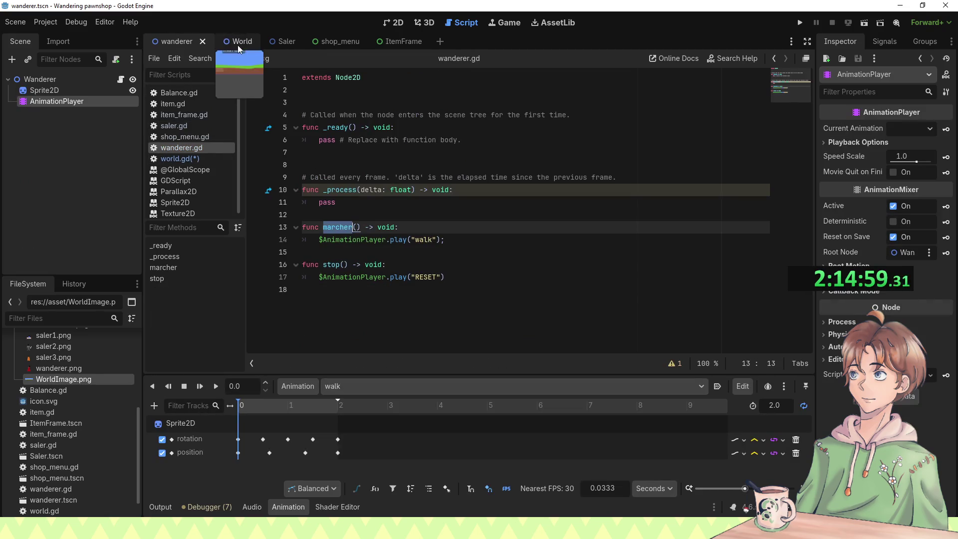
{"action": "left_click", "coordinate": [238, 45]}
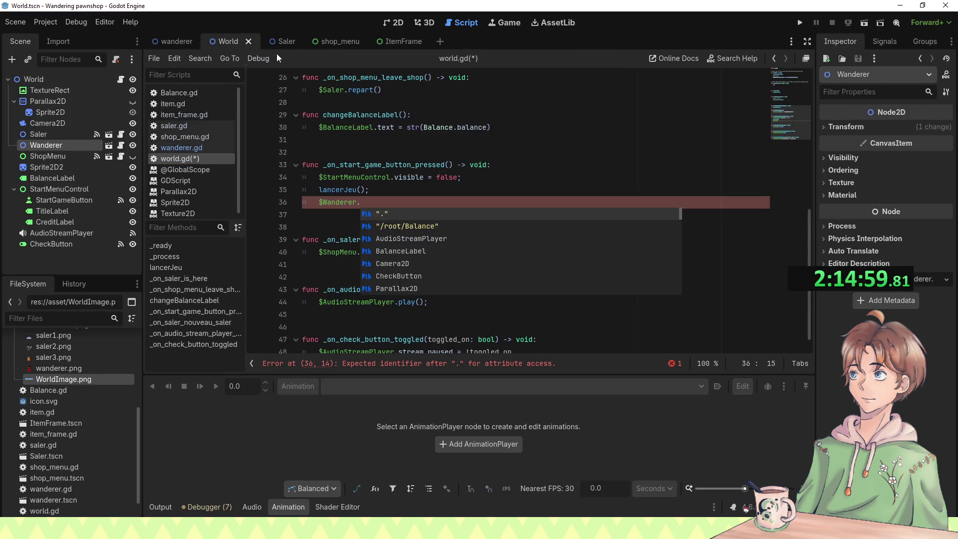
{"action": "left_click", "coordinate": [412, 205]}
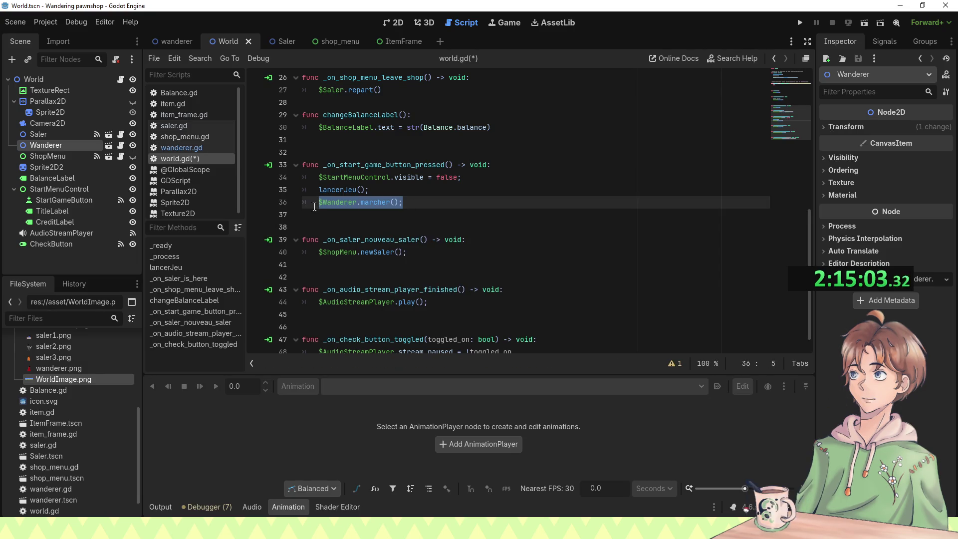
Step: Paste the $Wanderer.marcher() call after $Saler.repart() in the leave-shop handler
{"action": "scroll", "coordinate": [422, 250], "scroll_direction": "down", "scroll_amount": 1}
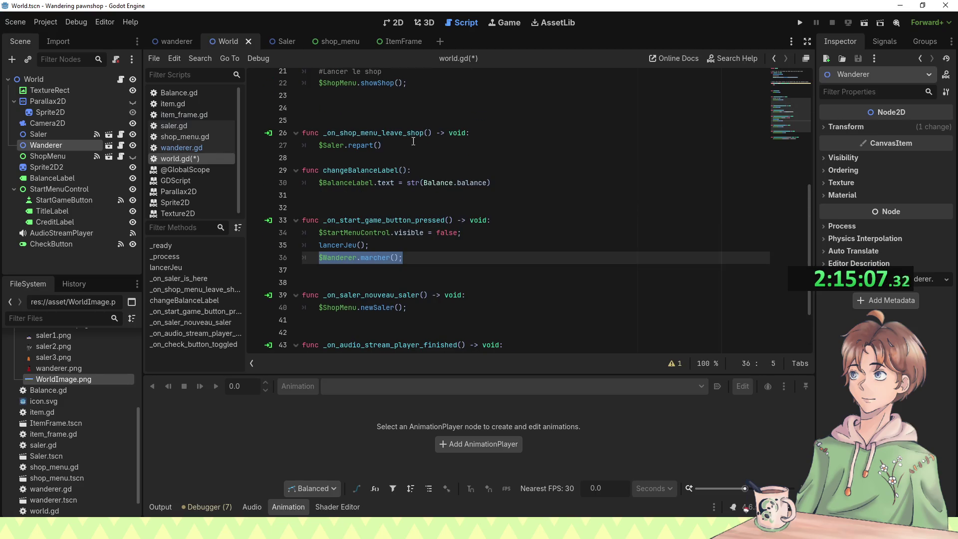
{"action": "scroll", "coordinate": [395, 184], "scroll_direction": "up", "scroll_amount": 1}
{"action": "left_click", "coordinate": [404, 188]}
{"action": "key", "text": "Return"}
{"action": "type", "text": "$Wanderer.marcher();"}
Step: Paste the $Wanderer.marcher() call after showShop() in the shop-arrival handler
{"action": "left_click", "coordinate": [425, 125]}
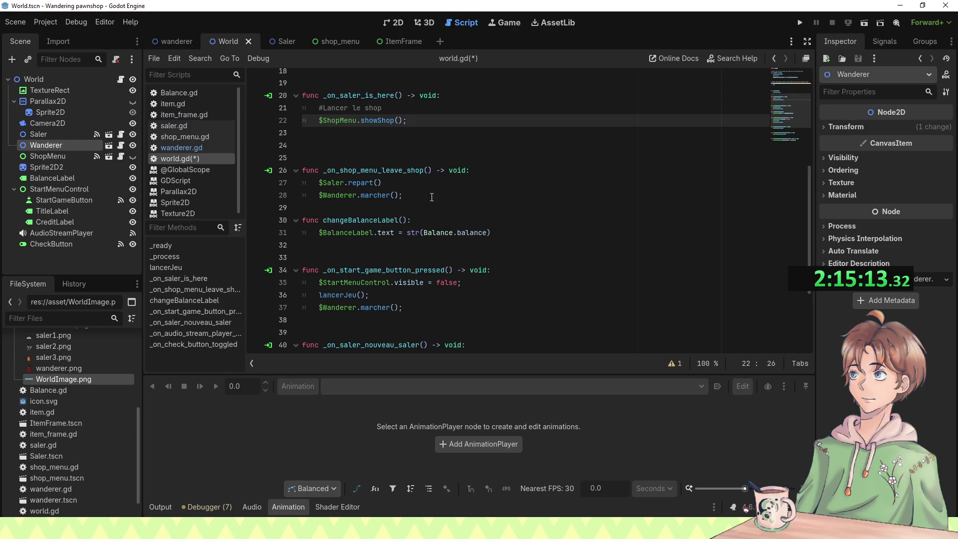
{"action": "scroll", "coordinate": [413, 236], "scroll_direction": "up", "scroll_amount": 4}
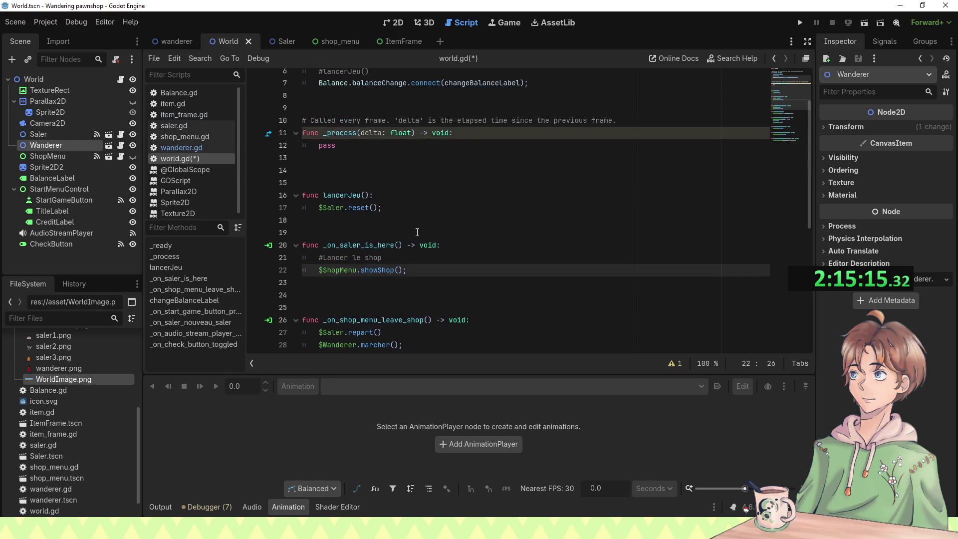
{"action": "scroll", "coordinate": [396, 223], "scroll_direction": "up", "scroll_amount": 2}
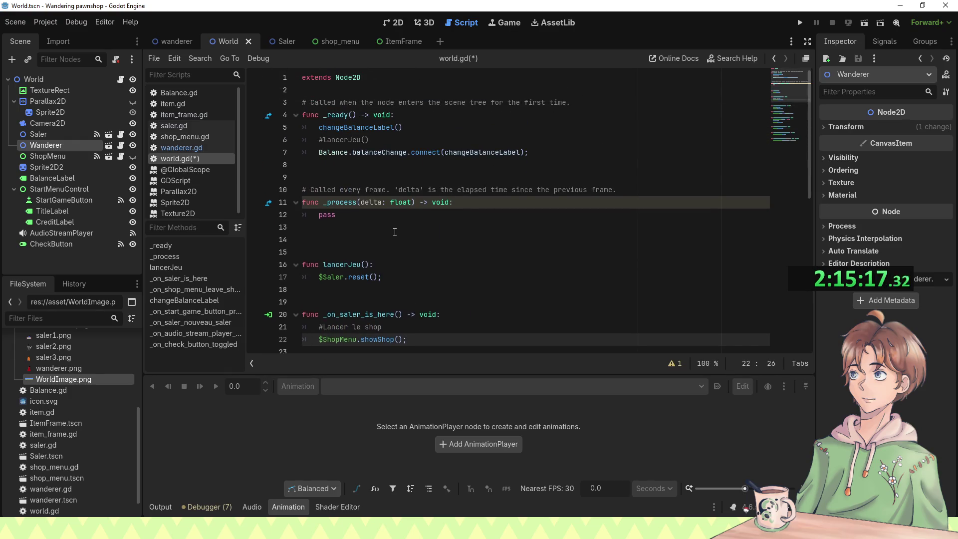
{"action": "scroll", "coordinate": [394, 227], "scroll_direction": "down", "scroll_amount": 9}
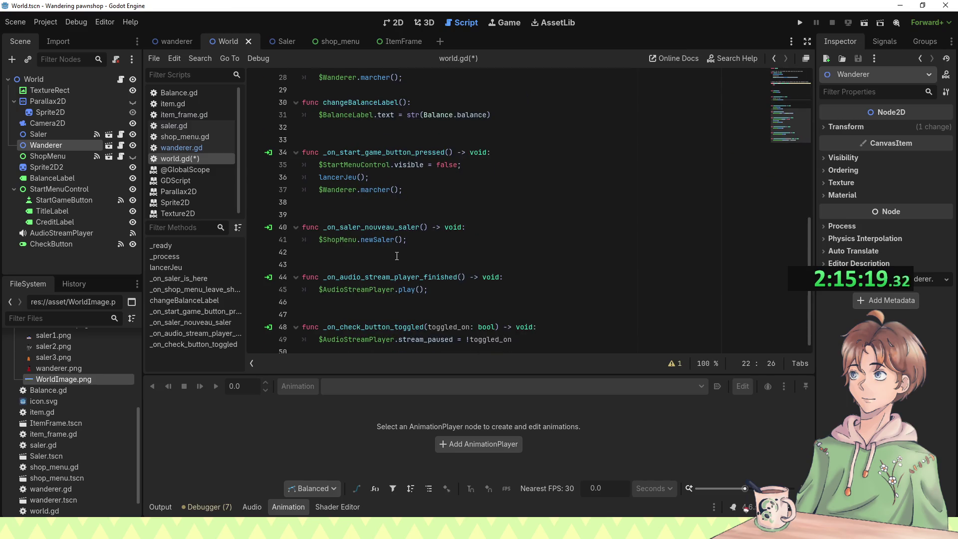
{"action": "scroll", "coordinate": [404, 274], "scroll_direction": "down", "scroll_amount": 1}
{"action": "scroll", "coordinate": [416, 311], "scroll_direction": "up", "scroll_amount": 1}
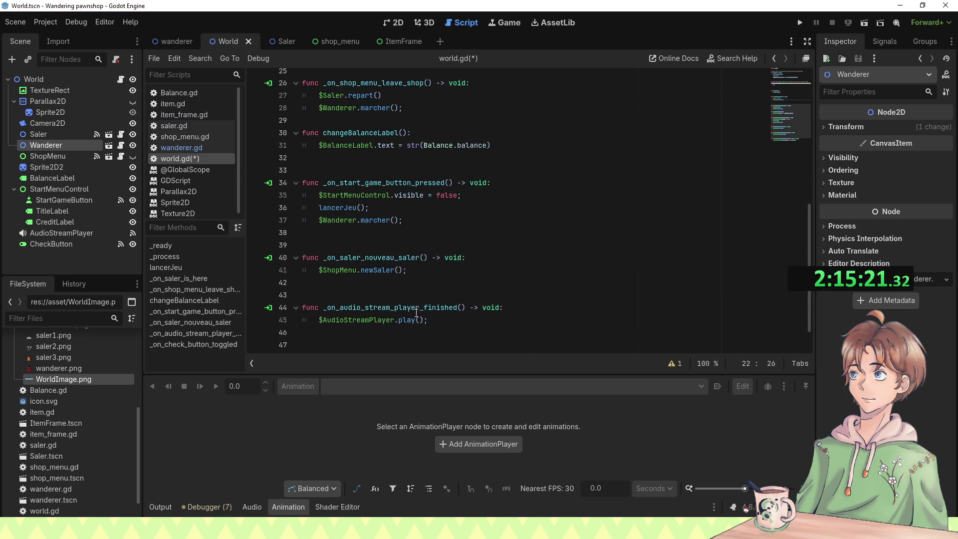
{"action": "scroll", "coordinate": [392, 239], "scroll_direction": "up", "scroll_amount": 3}
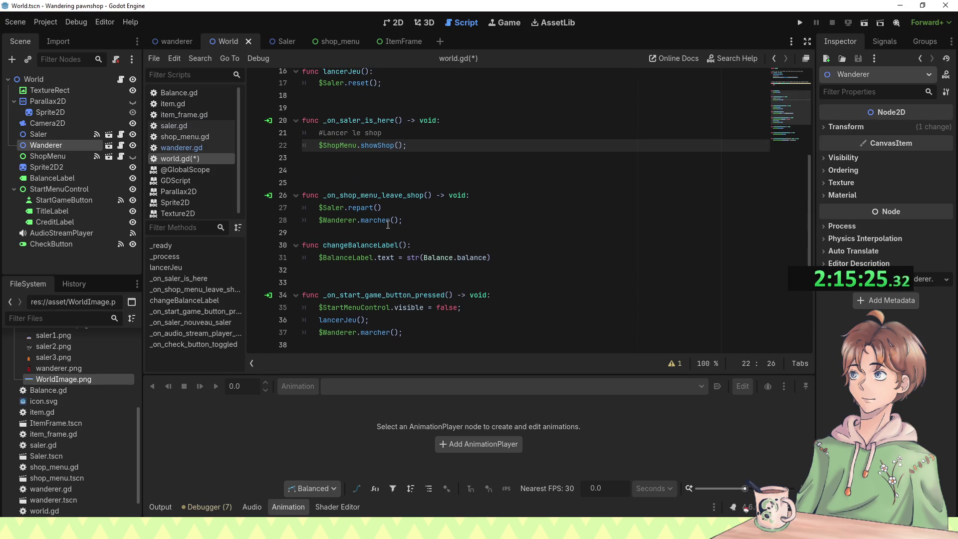
{"action": "key", "text": "Return"}
{"action": "key", "text": "ctrl+v"}
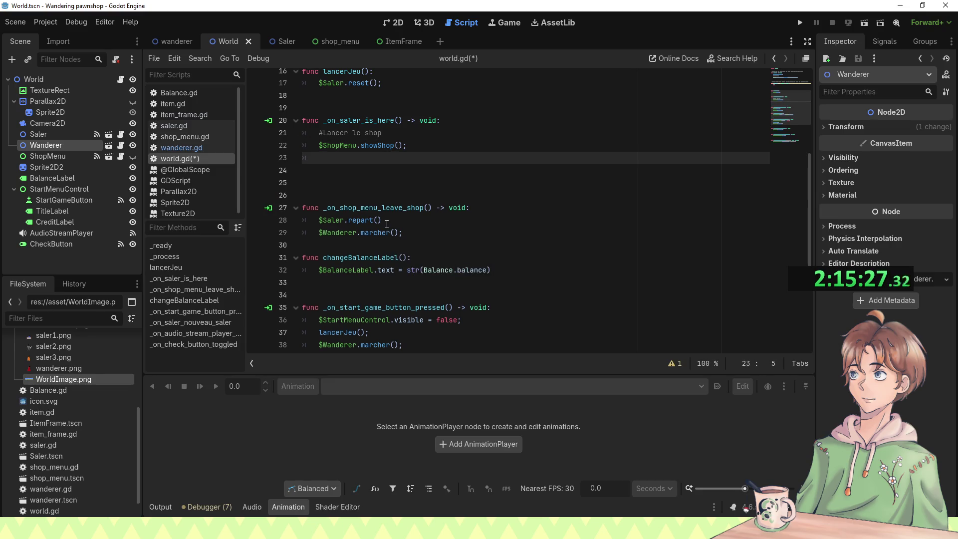
Step: Change the shop-arrival call to $Wanderer.stop(), checking wanderer.gd, then run the game with F5
{"action": "double_click", "coordinate": [383, 157]}
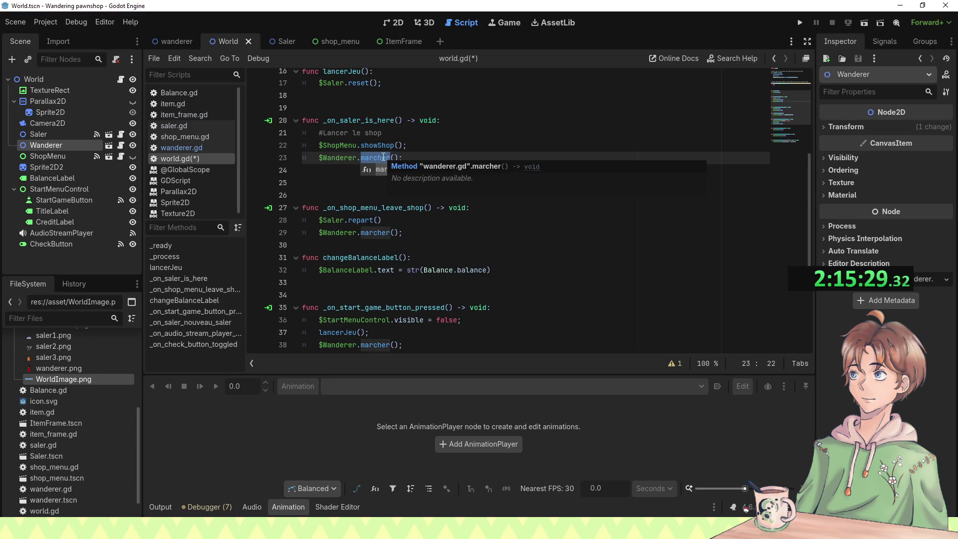
{"action": "left_click", "coordinate": [175, 44]}
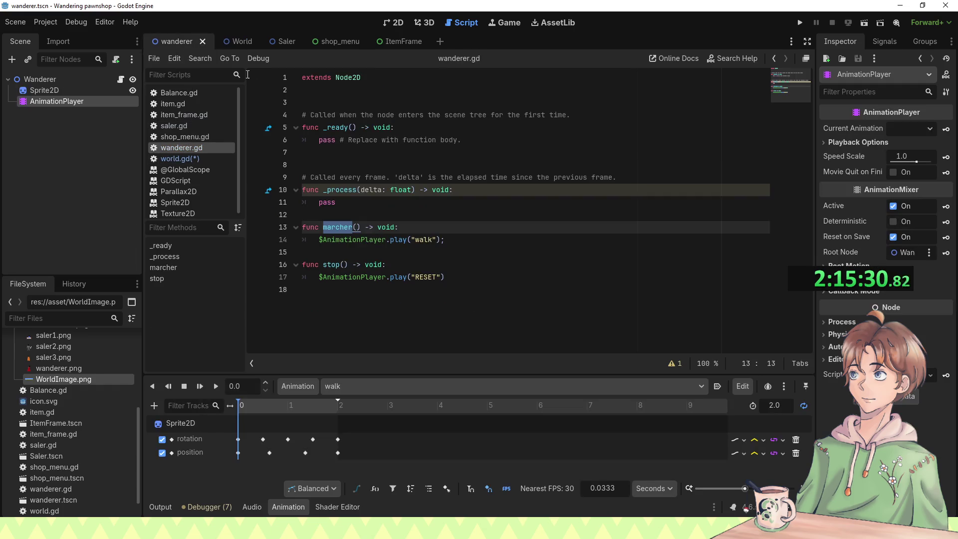
{"action": "left_click", "coordinate": [332, 265]}
{"action": "left_click", "coordinate": [231, 41]}
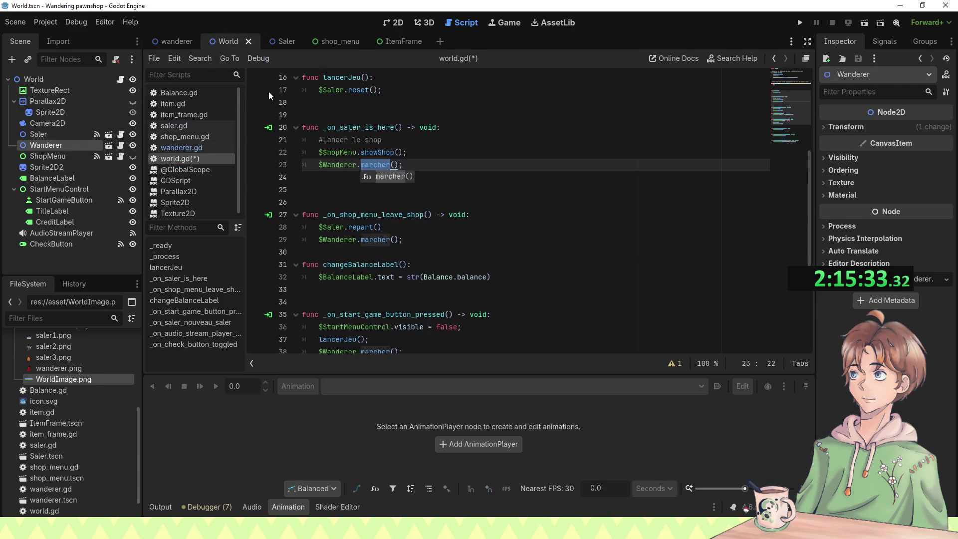
{"action": "key", "text": "F5"}
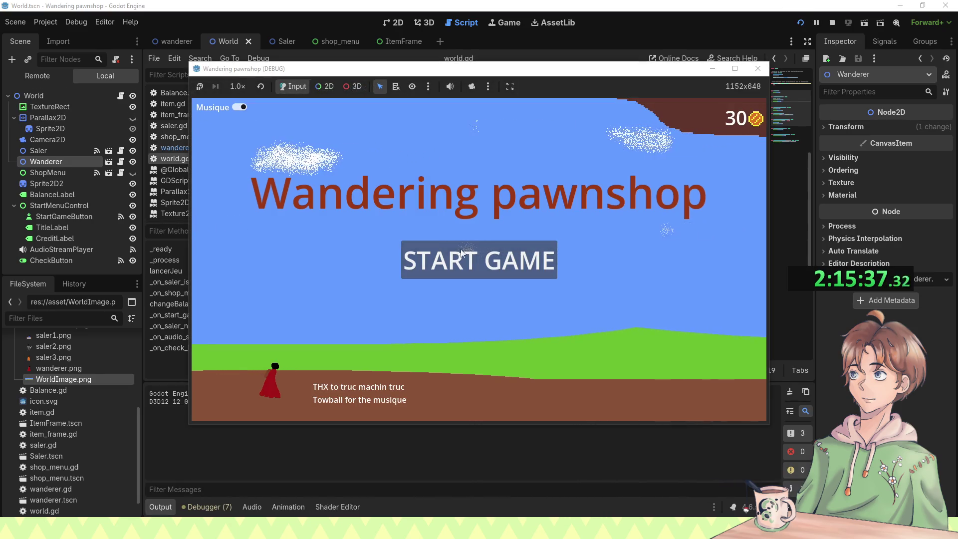
Step: Start the game, leave the shop offering 105, 51 and 69 without buying, and stop the game
{"action": "left_click", "coordinate": [472, 246]}
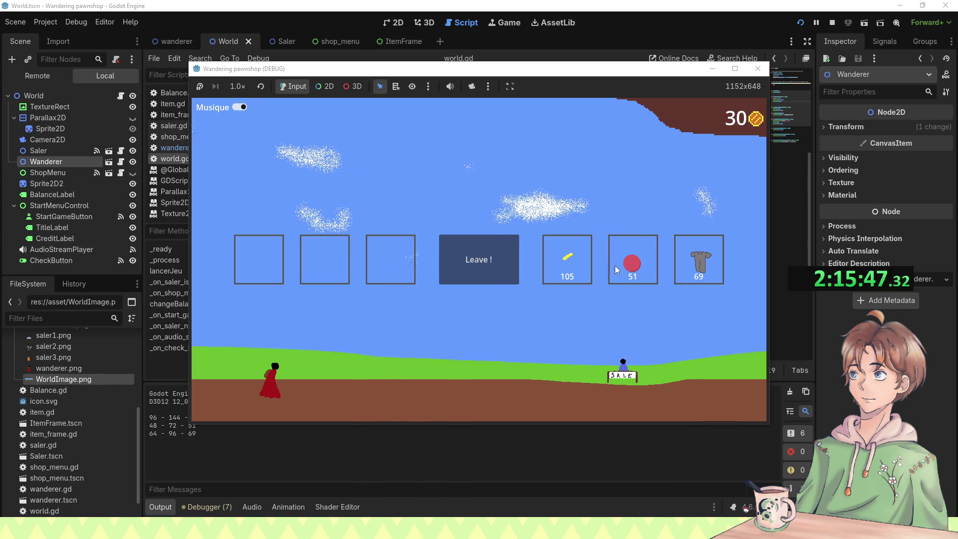
{"action": "left_click", "coordinate": [466, 266]}
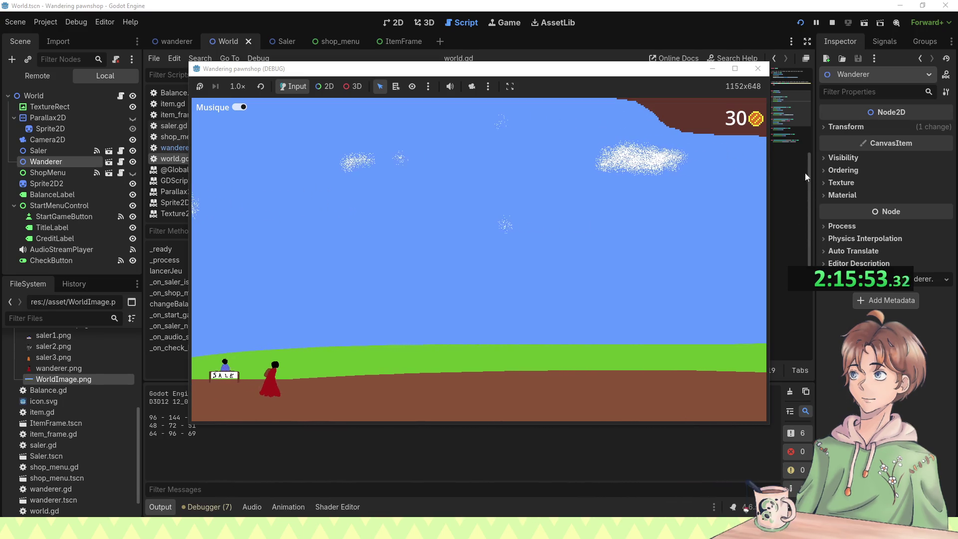
{"action": "left_click", "coordinate": [755, 74]}
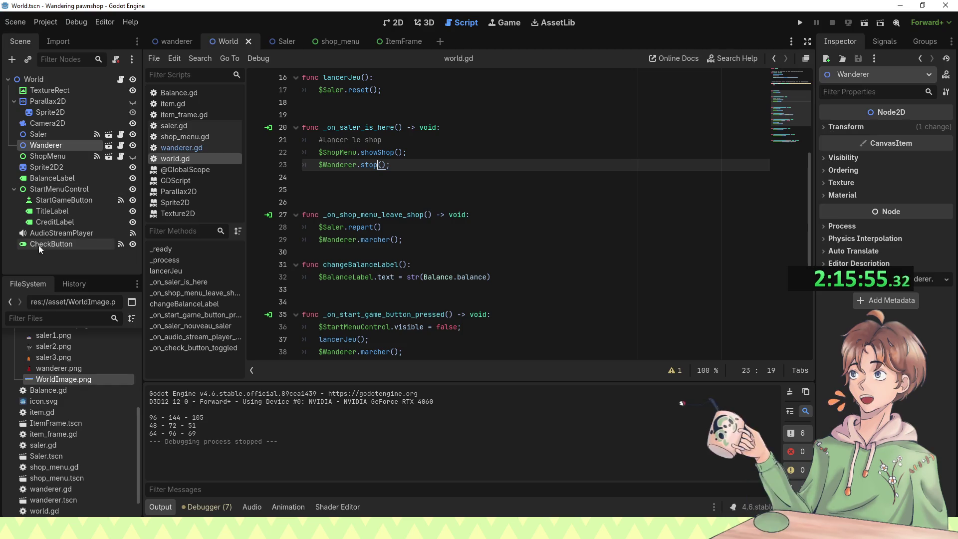
{"action": "left_click", "coordinate": [40, 244]}
{"action": "left_click", "coordinate": [48, 91]}
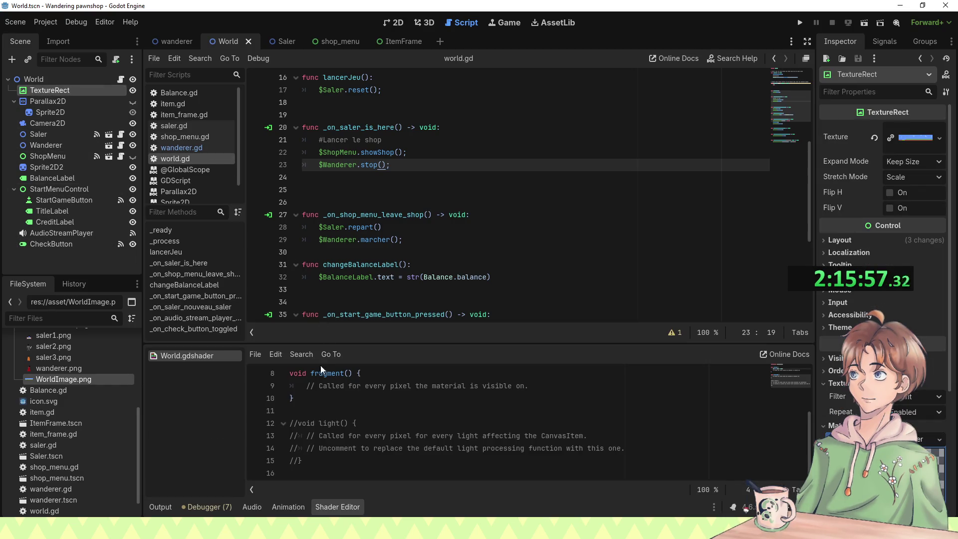
{"action": "scroll", "coordinate": [347, 408], "scroll_direction": "up", "scroll_amount": 3}
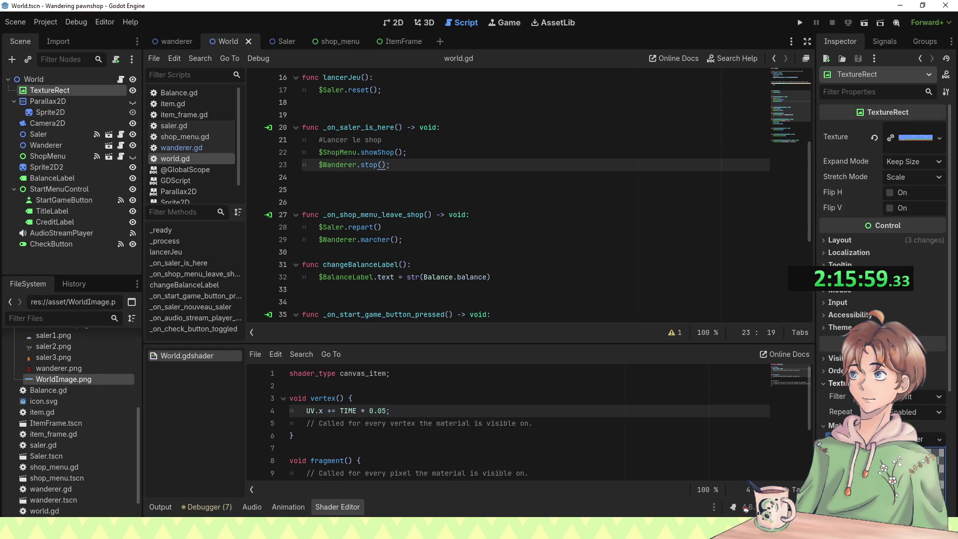
{"action": "scroll", "coordinate": [880, 299], "scroll_direction": "down", "scroll_amount": 5}
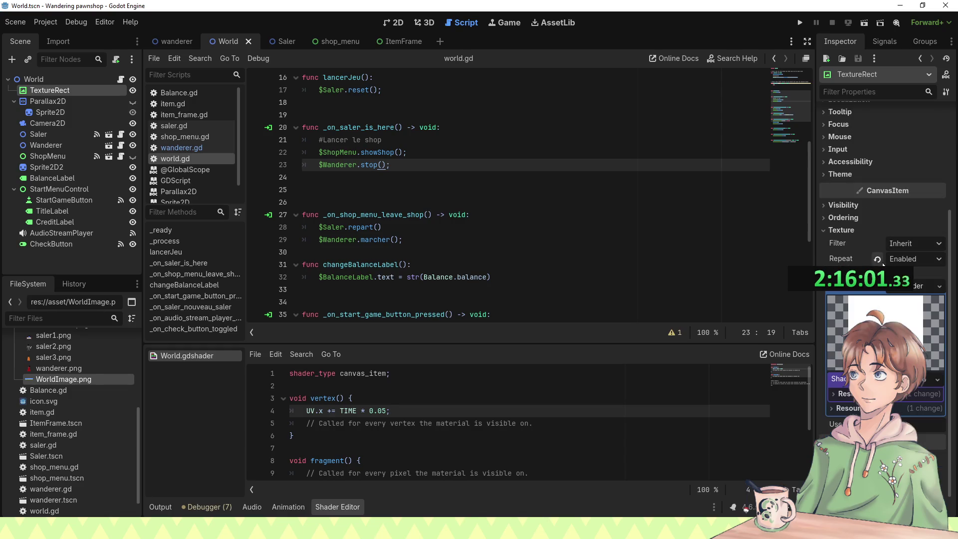
{"action": "left_click", "coordinate": [912, 261]}
{"action": "left_click", "coordinate": [914, 267]}
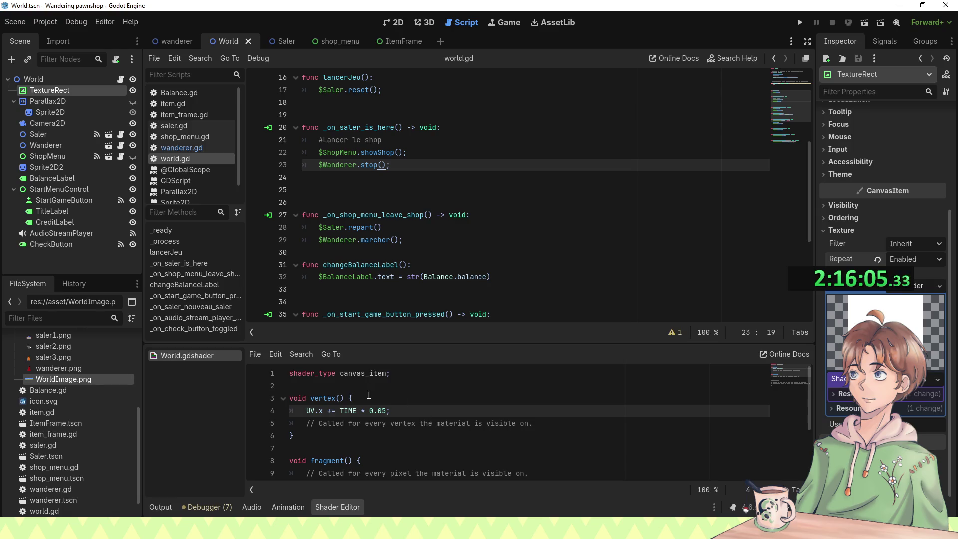
{"action": "left_click", "coordinate": [387, 401]}
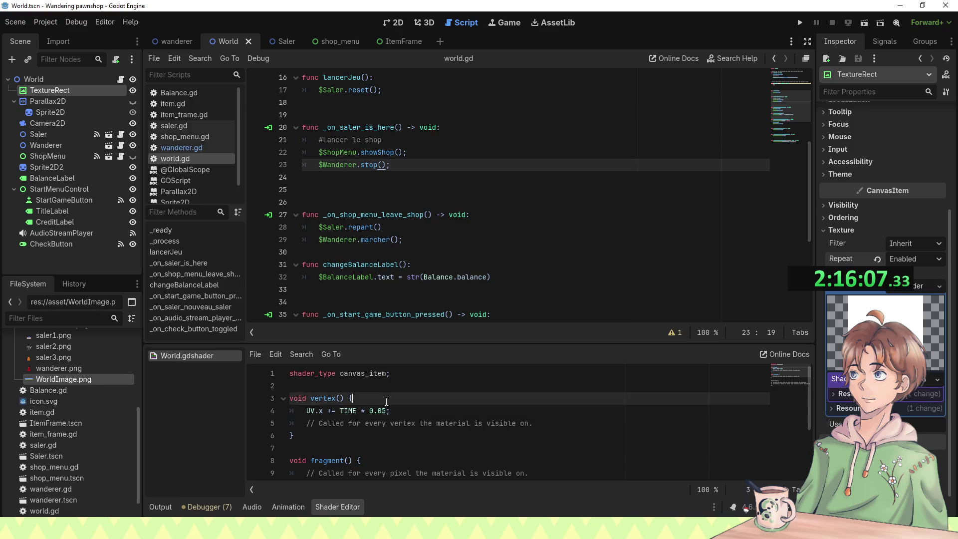
{"action": "key", "text": "Return"}
{"action": "type", "text": "if "}
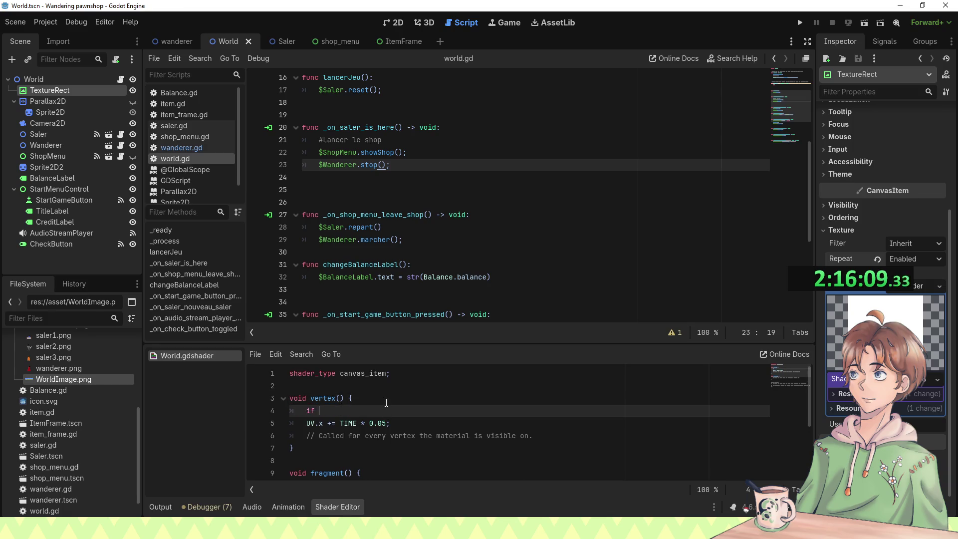
{"action": "type", "text": "Ba"}
{"action": "key", "text": "BackSpace"}
{"action": "key", "text": "BackSpace"}
{"action": "key", "text": "BackSpace"}
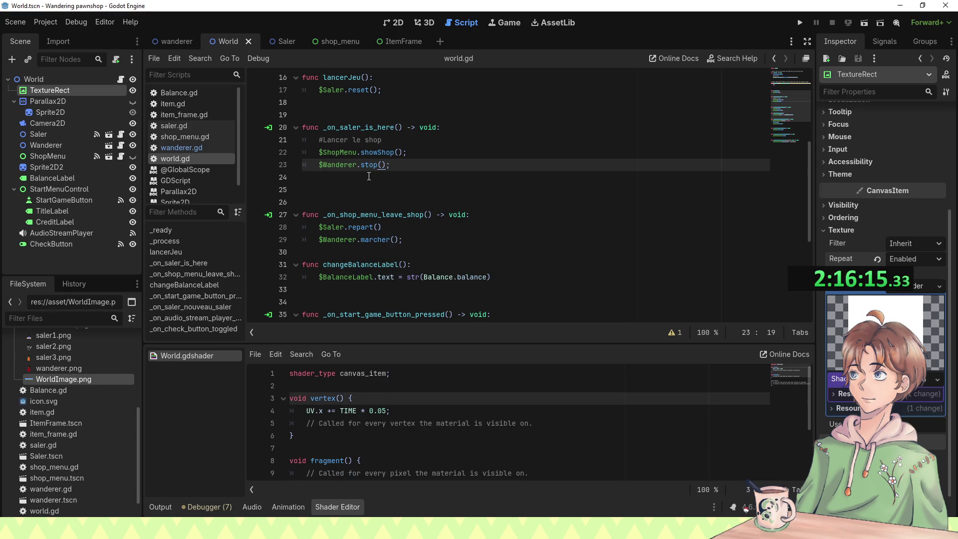
{"action": "scroll", "coordinate": [413, 208], "scroll_direction": "down", "scroll_amount": 1}
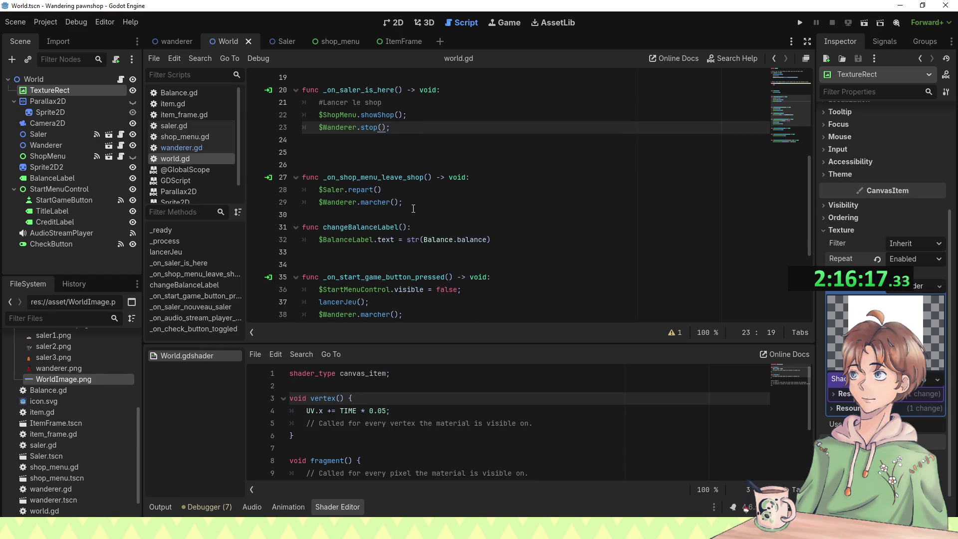
{"action": "scroll", "coordinate": [415, 166], "scroll_direction": "up", "scroll_amount": 1}
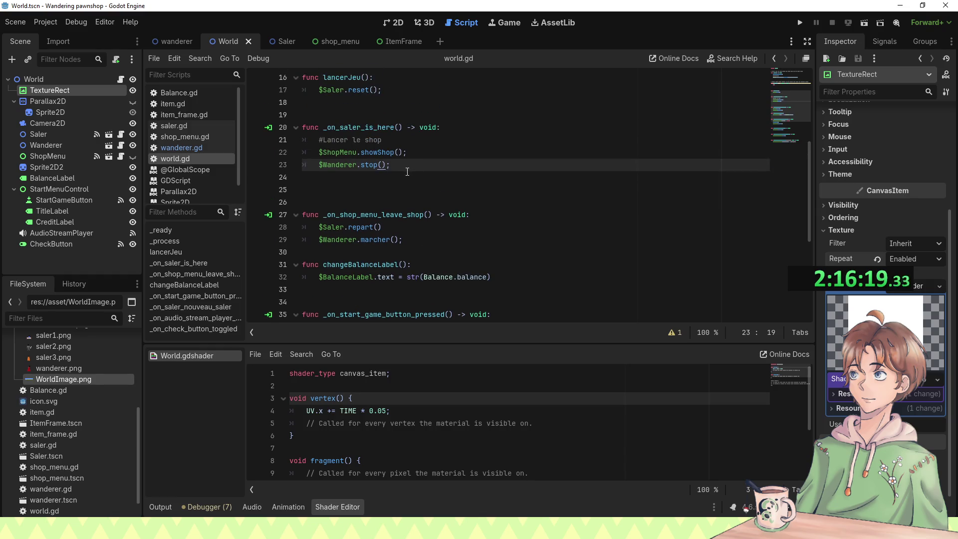
{"action": "key", "text": "Return"}
Step: Type '$TextureRect.material as Material' on line 24, copying the Material type from the docs
{"action": "type", "text": "$Te"}
{"action": "key", "text": "Return"}
{"action": "type", "text": ".mate"}
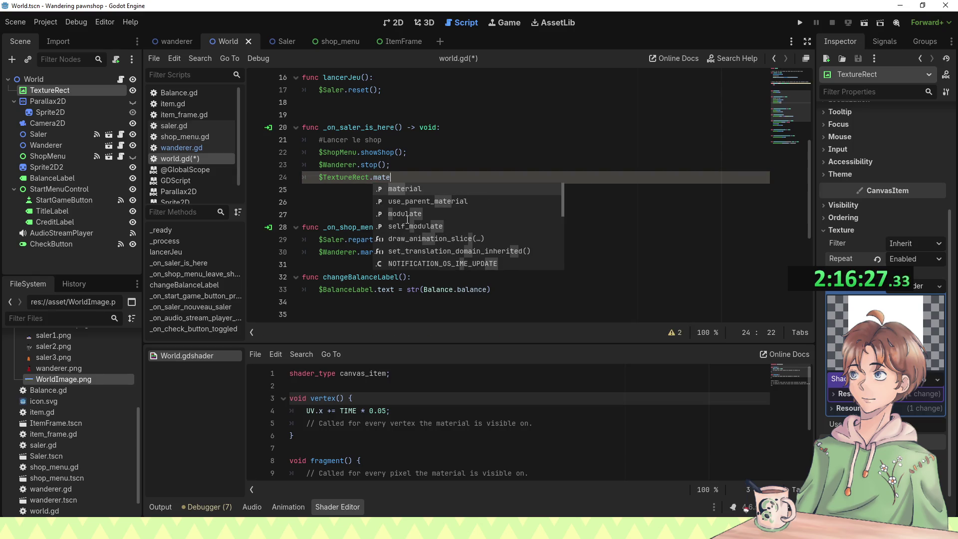
{"action": "key", "text": "Return"}
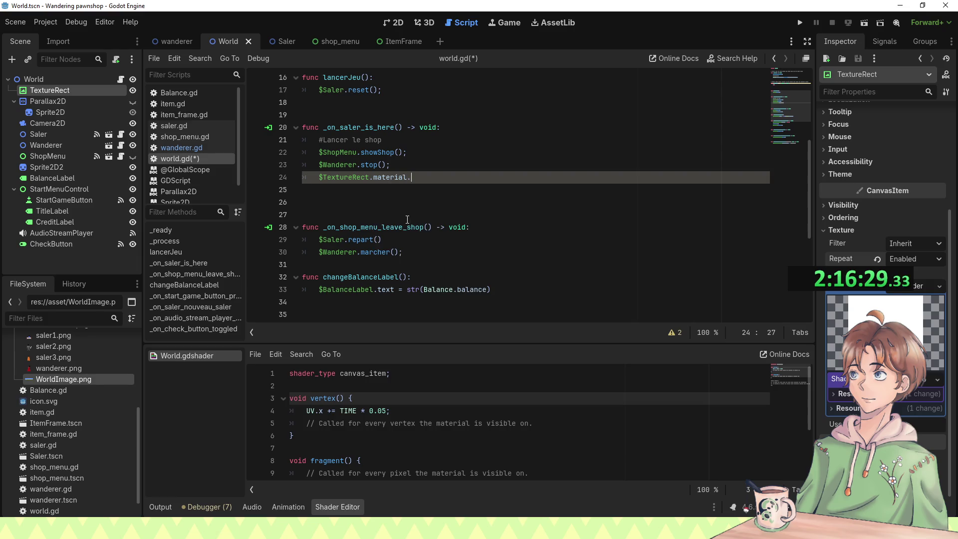
{"action": "type", "text": "as"}
{"action": "left_click", "coordinate": [380, 178], "text": "ctrl"}
{"action": "double_click", "coordinate": [273, 89]}
{"action": "key", "text": "ctrl+c"}
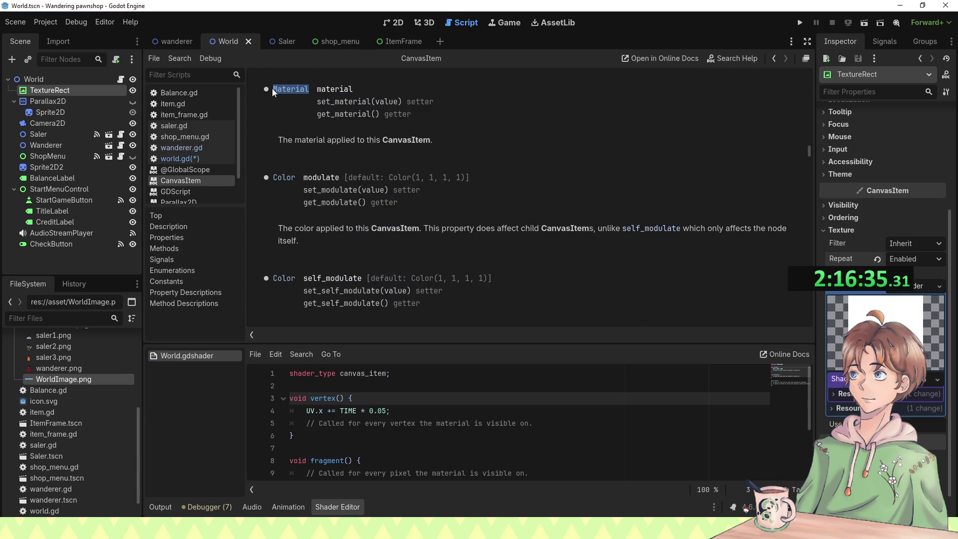
{"action": "left_click", "coordinate": [173, 41]}
{"action": "left_click", "coordinate": [229, 40]}
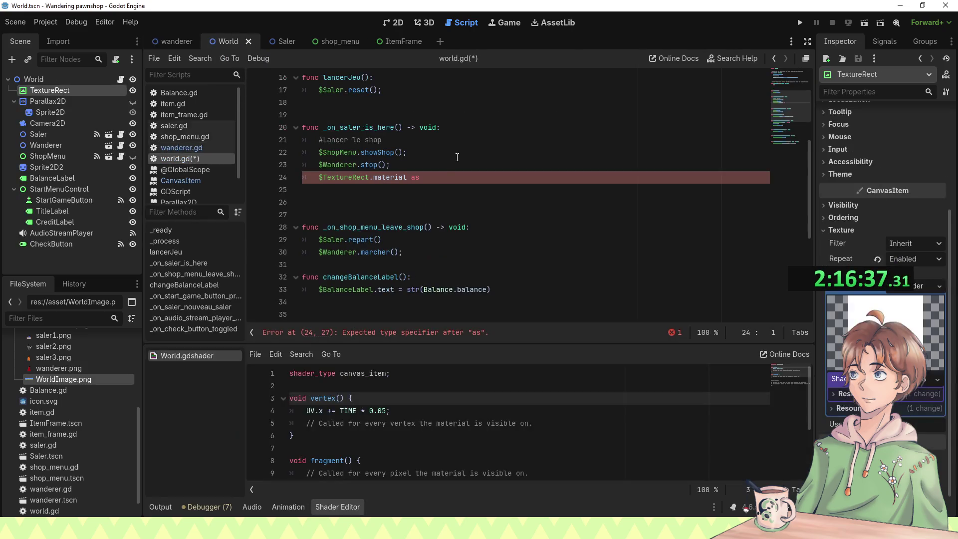
{"action": "key", "text": "ctrl+v"}
{"action": "key", "text": "Return"}
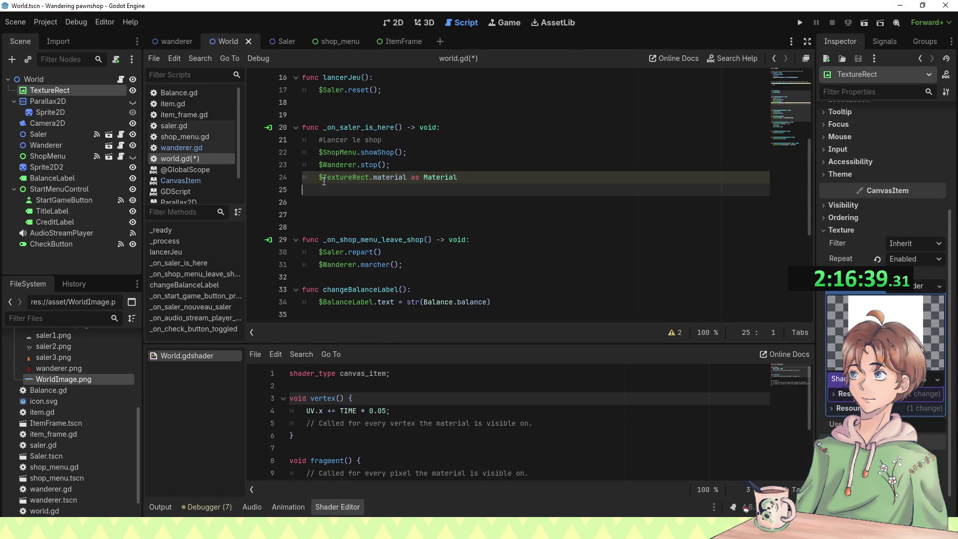
Step: Wrap the cast in parentheses and append .sha to reach the shader
{"action": "left_click_drag", "start_coordinate": [318, 177], "coordinate": [463, 177]}
{"action": "type", "text": "("}
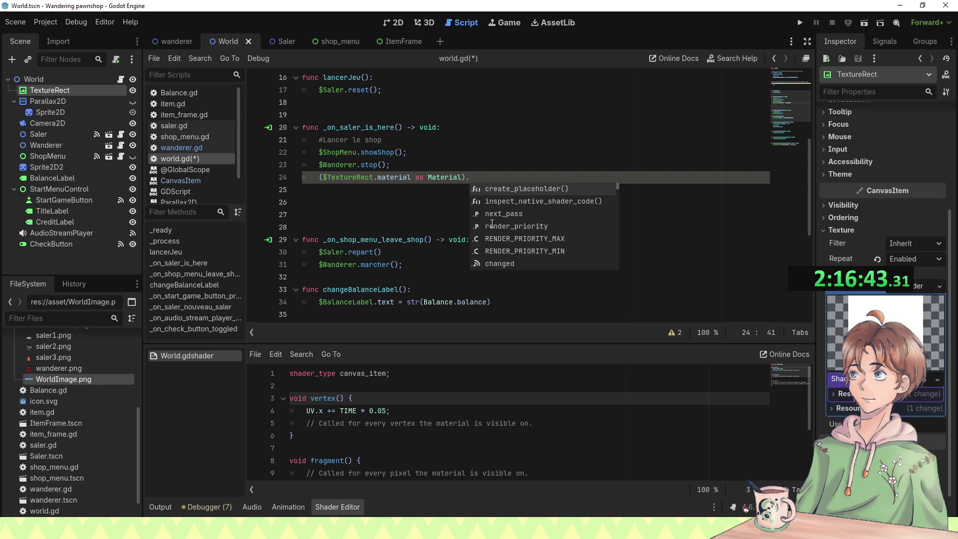
{"action": "type", "text": "pa"}
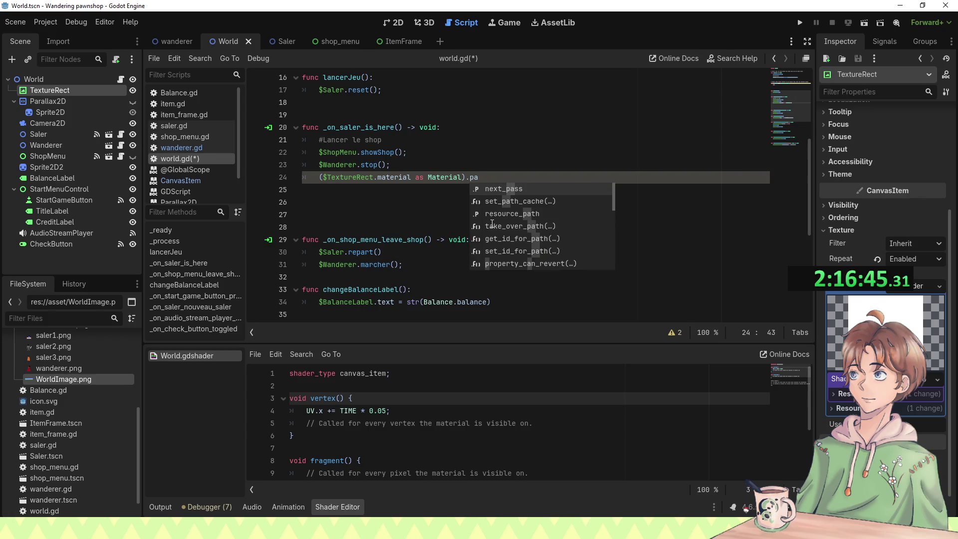
{"action": "key", "text": "BackSpace"}
{"action": "key", "text": "BackSpace"}
{"action": "type", "text": "d"}
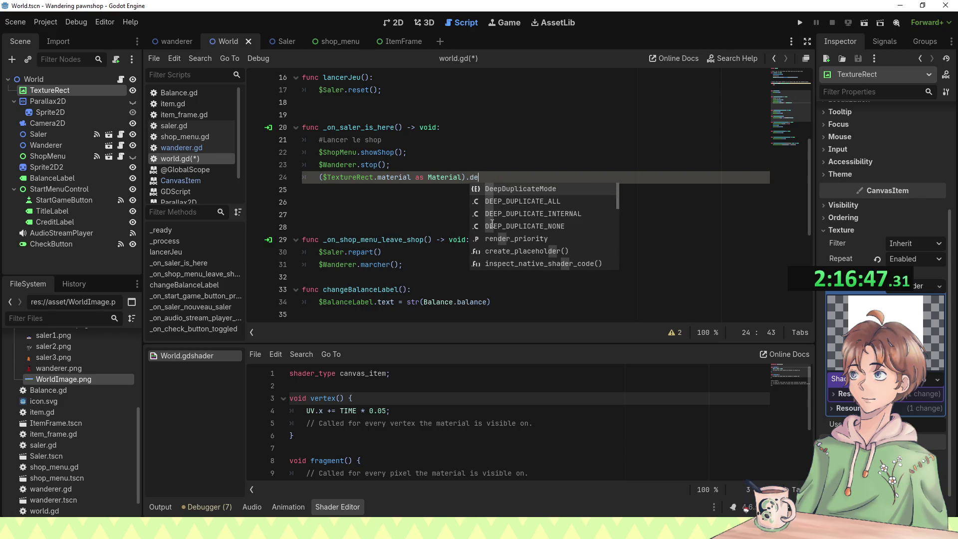
{"action": "type", "text": "sha"}
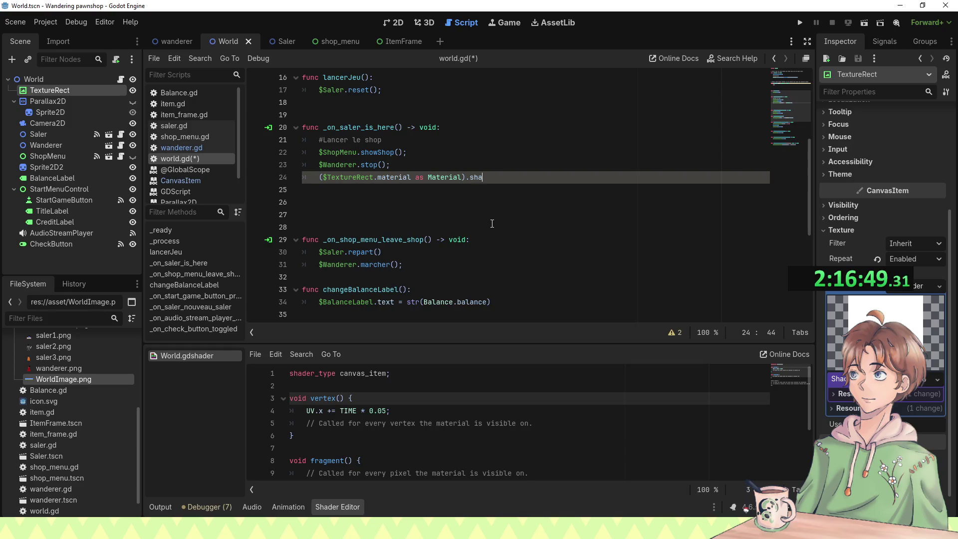
{"action": "type", "text": "d"}
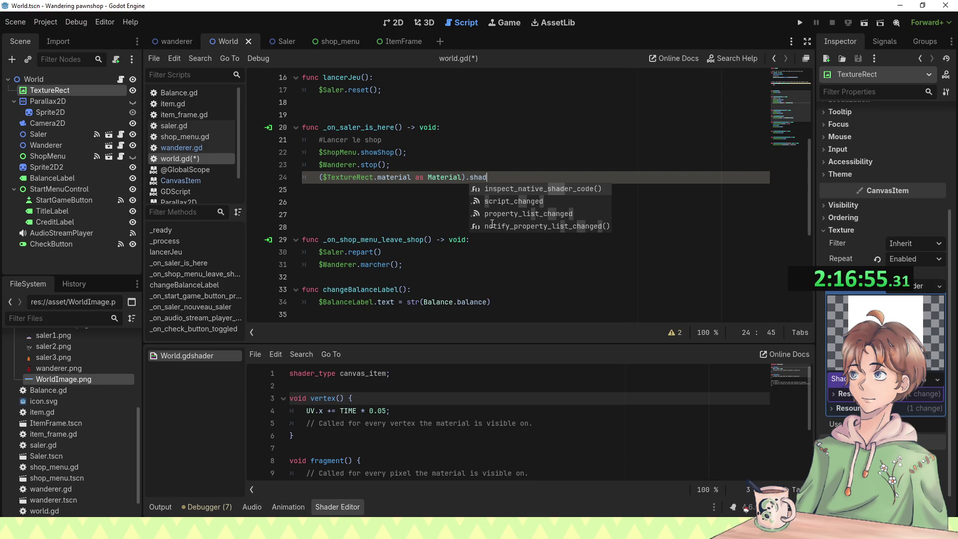
{"action": "key", "text": "BackSpace"}
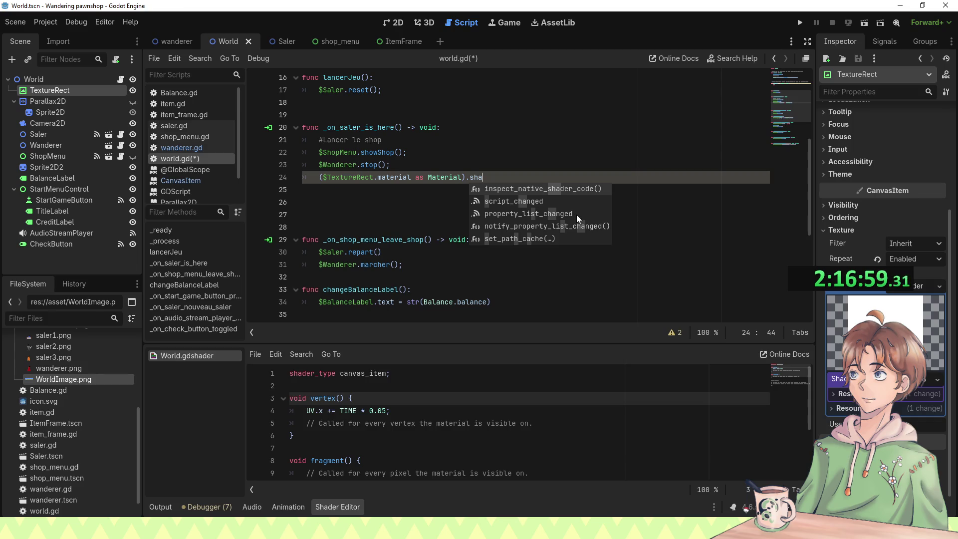
Step: Inspect the material's Resource settings and Texture Filter choices, leaving the filter on Inherit
{"action": "left_click", "coordinate": [843, 394]}
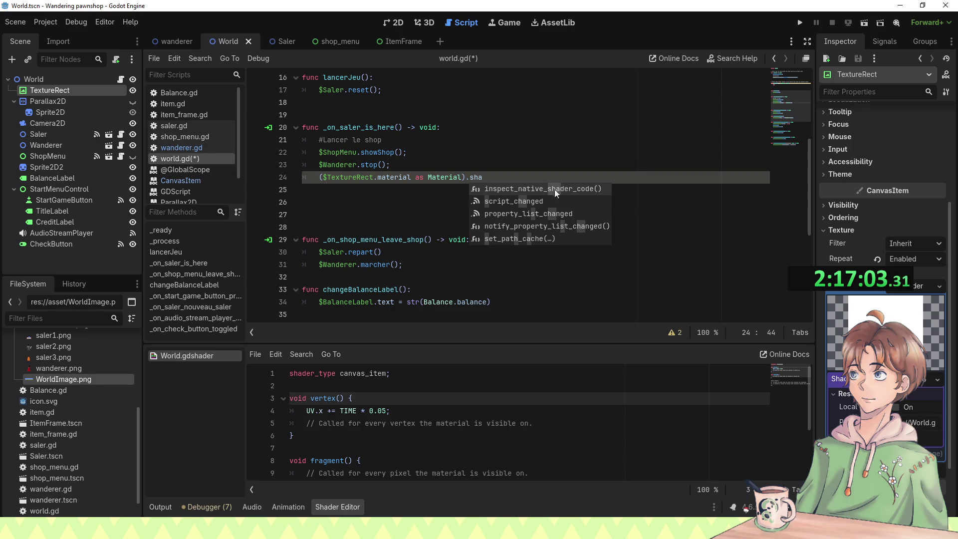
{"action": "scroll", "coordinate": [377, 416], "scroll_direction": "down", "scroll_amount": 3}
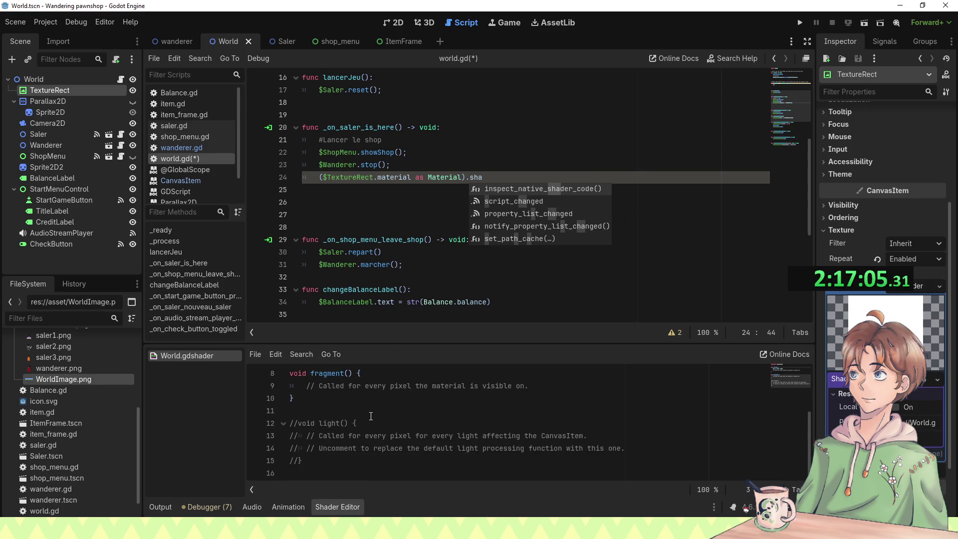
{"action": "scroll", "coordinate": [486, 413], "scroll_direction": "up", "scroll_amount": 3}
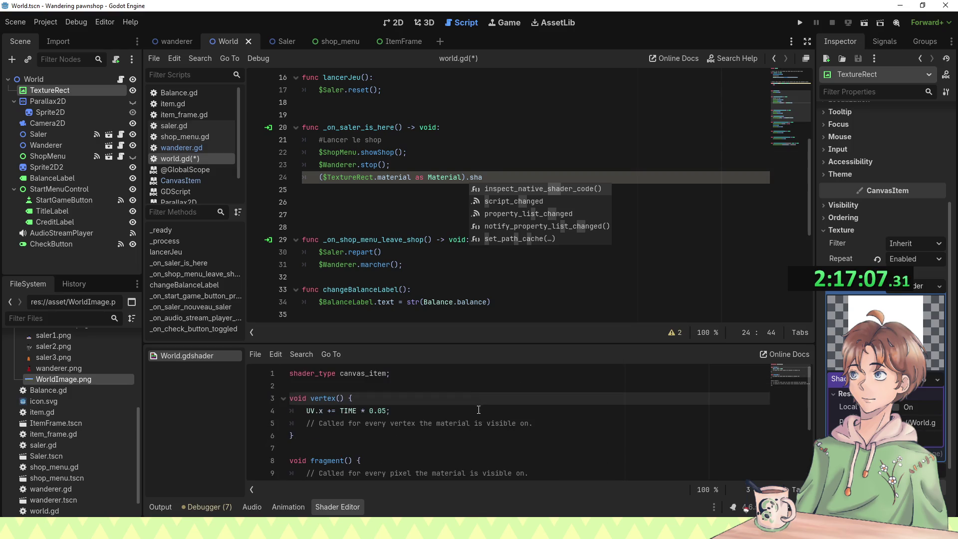
{"action": "left_click", "coordinate": [482, 177]}
{"action": "key", "text": "ctrl+space"}
{"action": "left_click", "coordinate": [491, 177]}
{"action": "left_click_drag", "start_coordinate": [491, 177], "coordinate": [520, 170]}
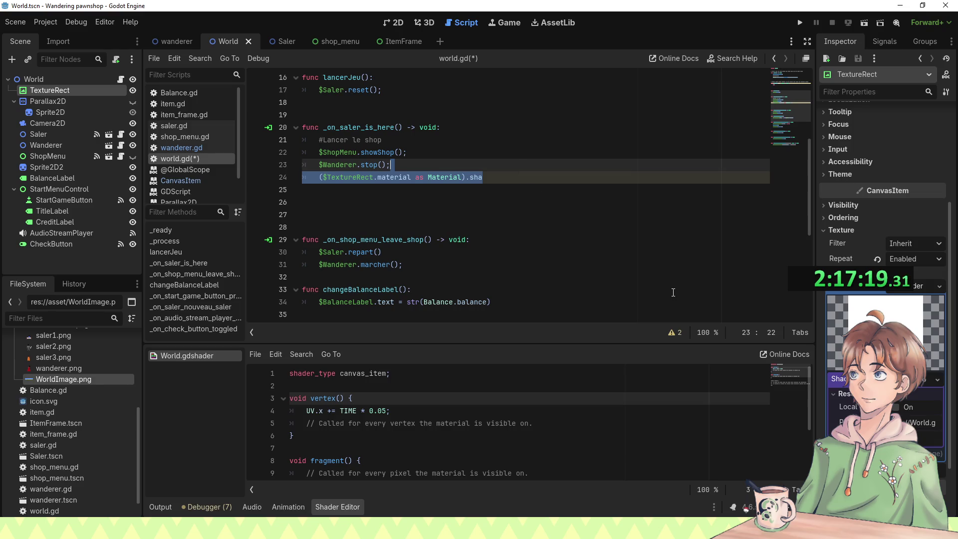
{"action": "left_click", "coordinate": [897, 244]}
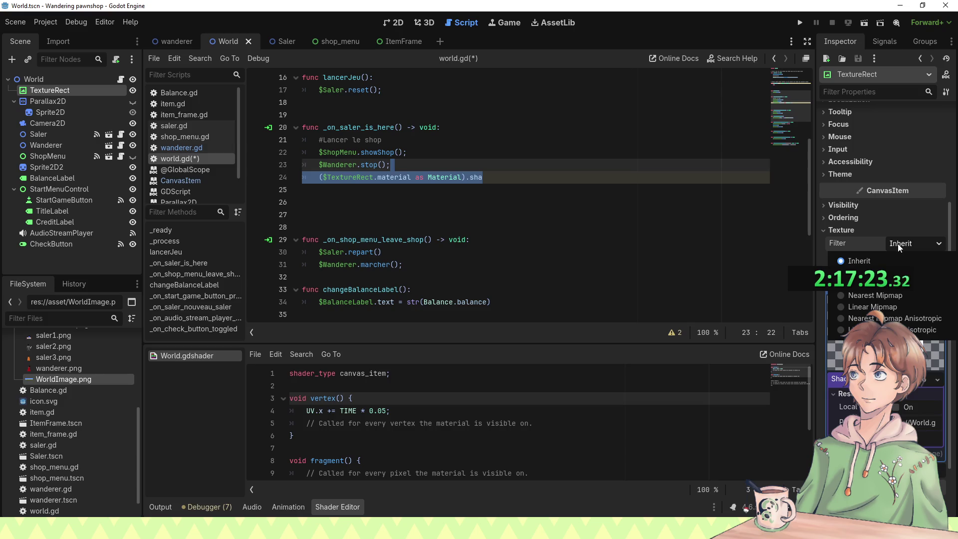
{"action": "left_click", "coordinate": [898, 244]}
{"action": "left_click", "coordinate": [897, 243]}
{"action": "left_click", "coordinate": [897, 244]}
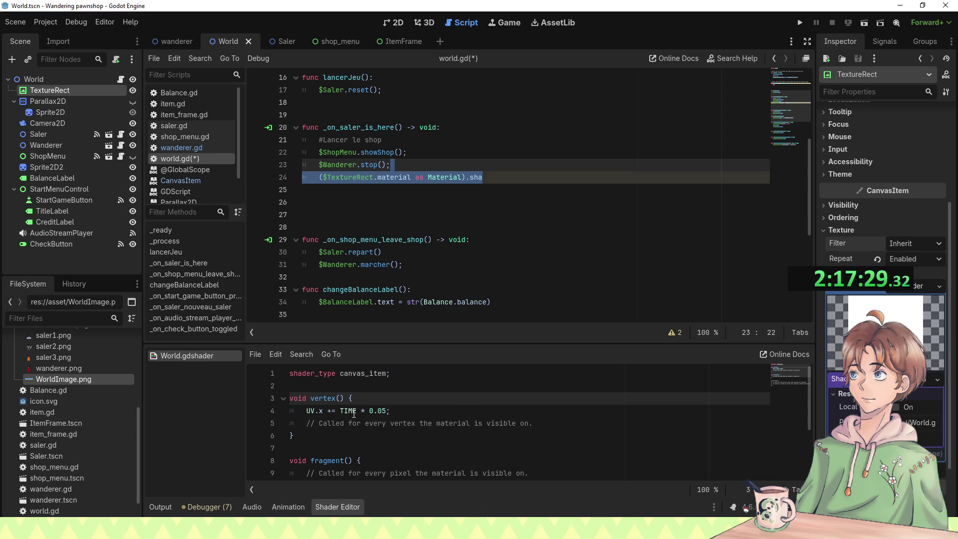
{"action": "left_click", "coordinate": [515, 178]}
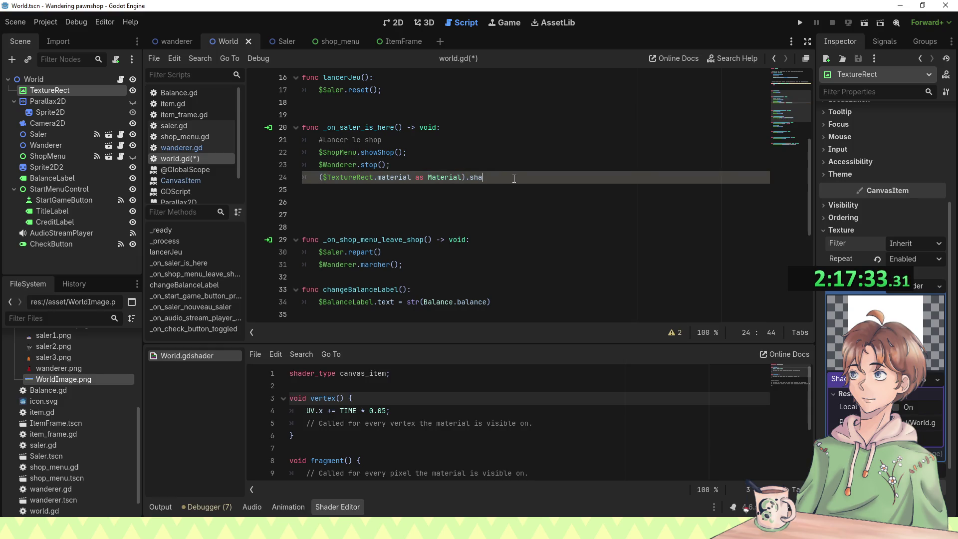
Step: Insert a new line 24 'TIME = 0;' above the cast and save world.gd
{"action": "key", "text": "Home"}
{"action": "key", "text": "Return"}
{"action": "key", "text": "Up"}
{"action": "type", "text": "TIME"}
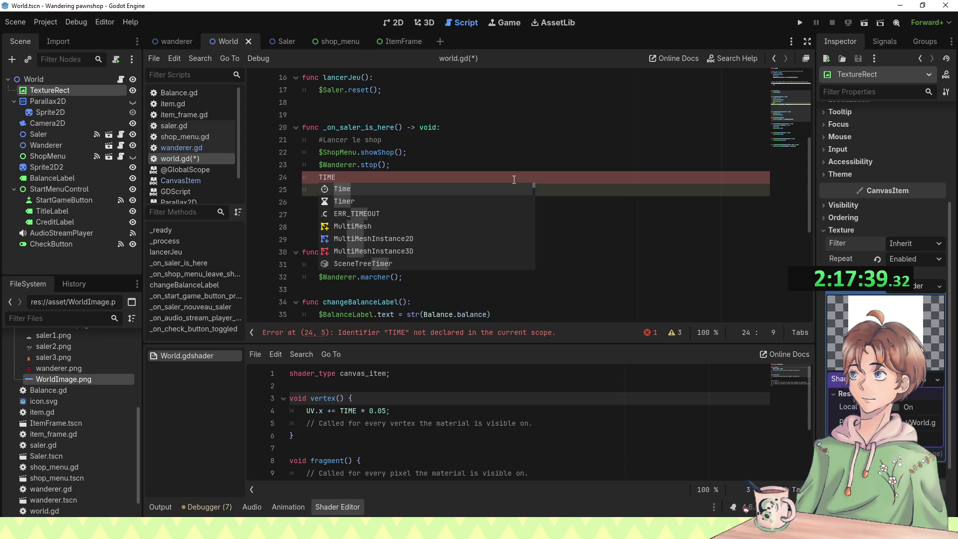
{"action": "key", "text": "Down"}
{"action": "key", "text": "Down"}
{"action": "key", "text": "Down"}
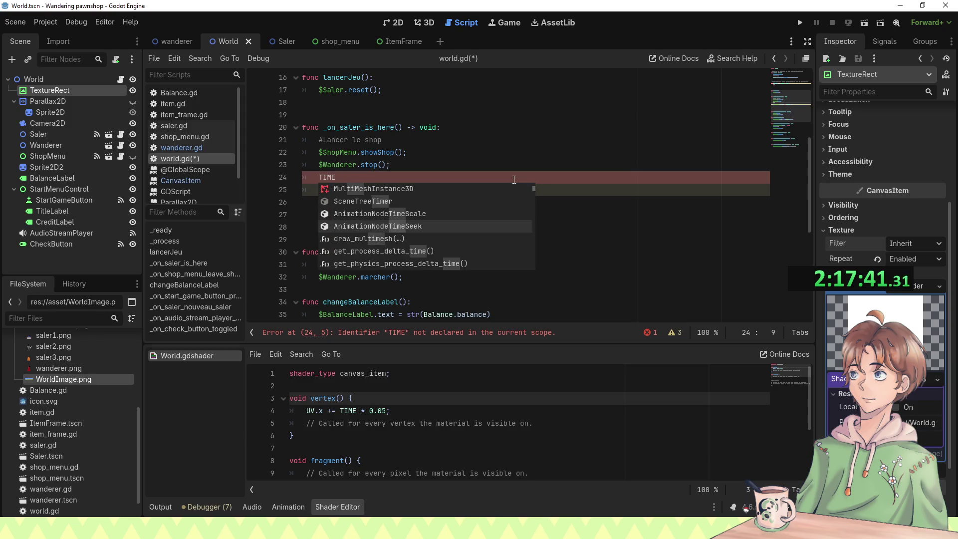
{"action": "key", "text": "Down"}
{"action": "key", "text": "Down"}
{"action": "key", "text": "Down"}
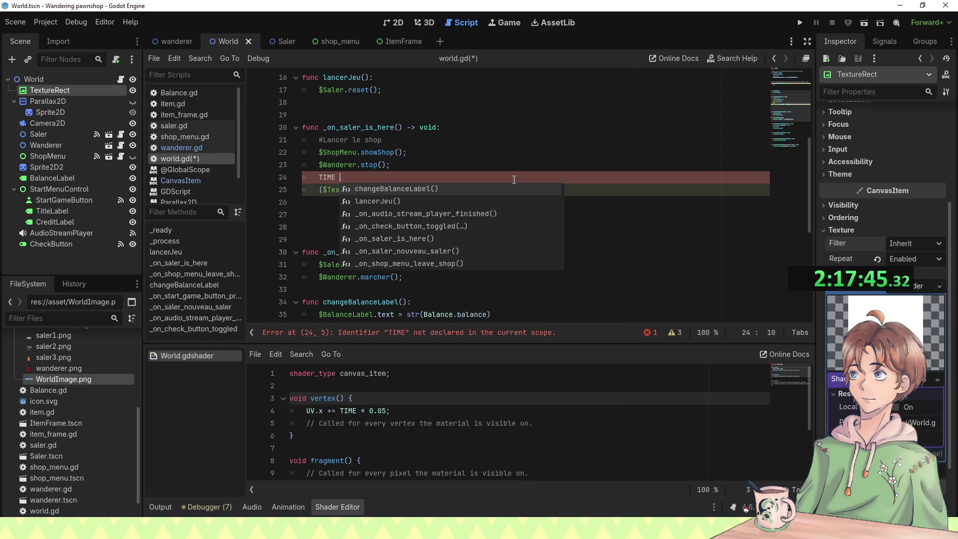
{"action": "type", "text": "= 0;"}
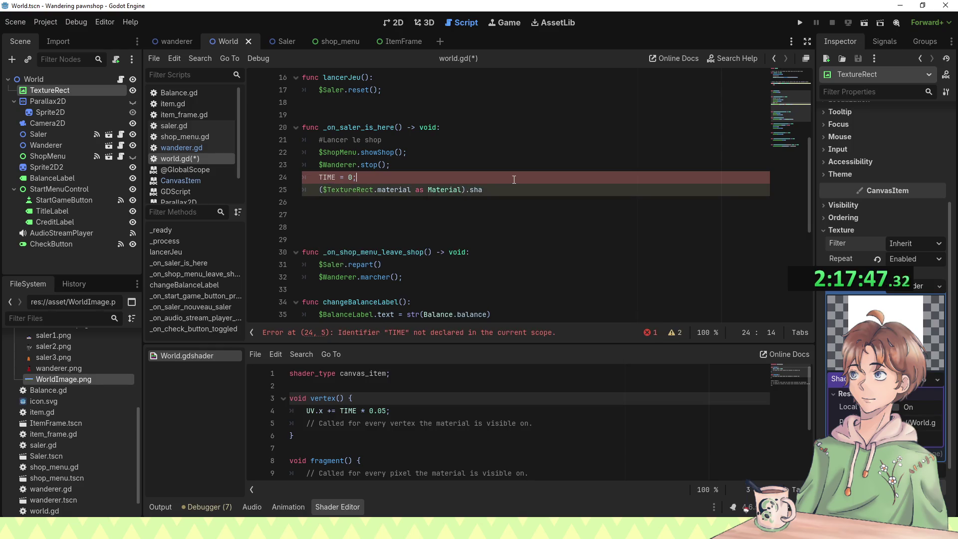
{"action": "key", "text": "ctrl+s"}
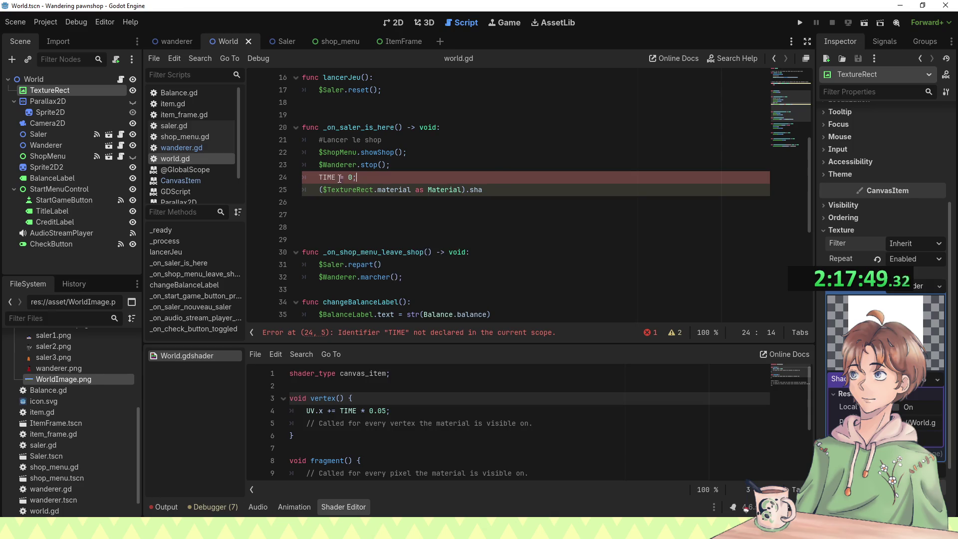
Step: Replace TIME with the Time class and try its members via autocomplete
{"action": "double_click", "coordinate": [325, 179]}
{"action": "type", "text": "time"}
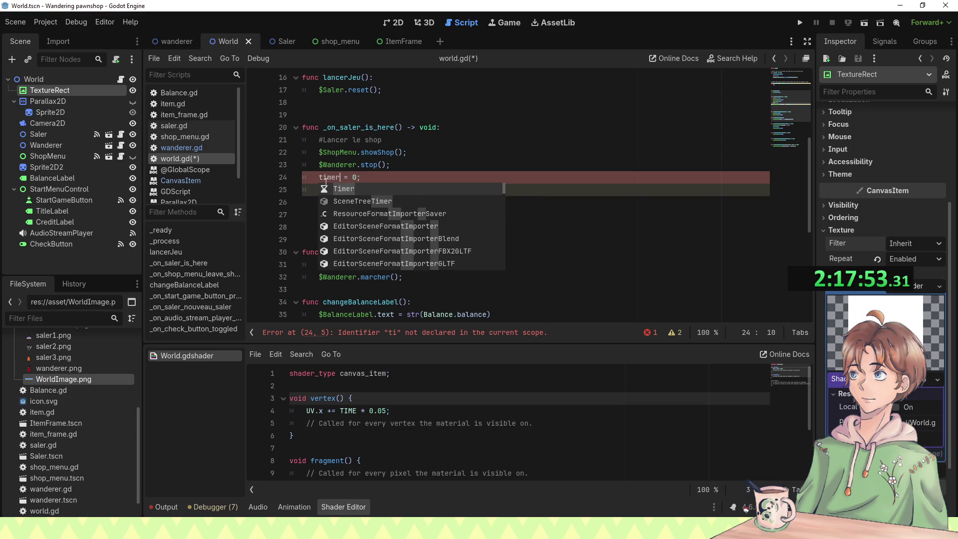
{"action": "key", "text": "Return"}
{"action": "key", "text": "ctrl+s"}
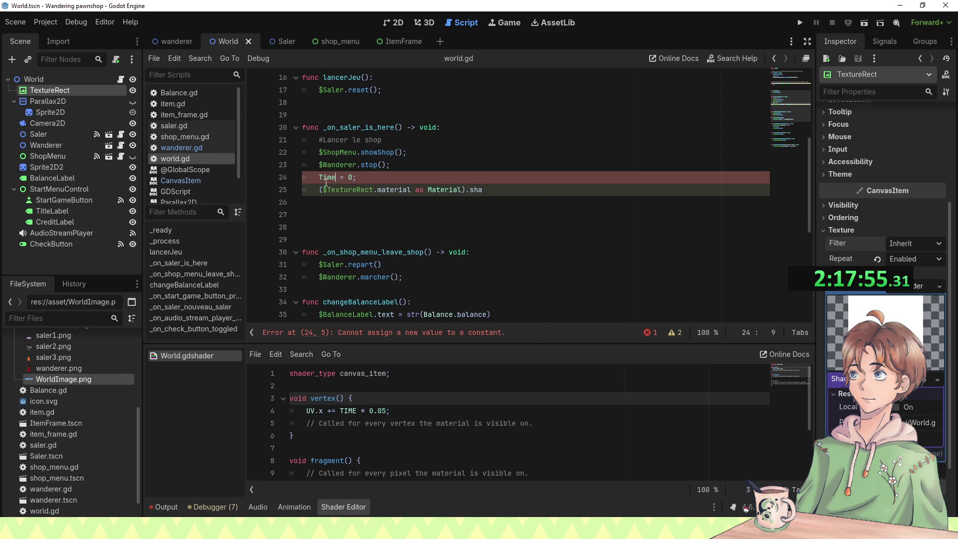
{"action": "mouse_move", "coordinate": [328, 180]}
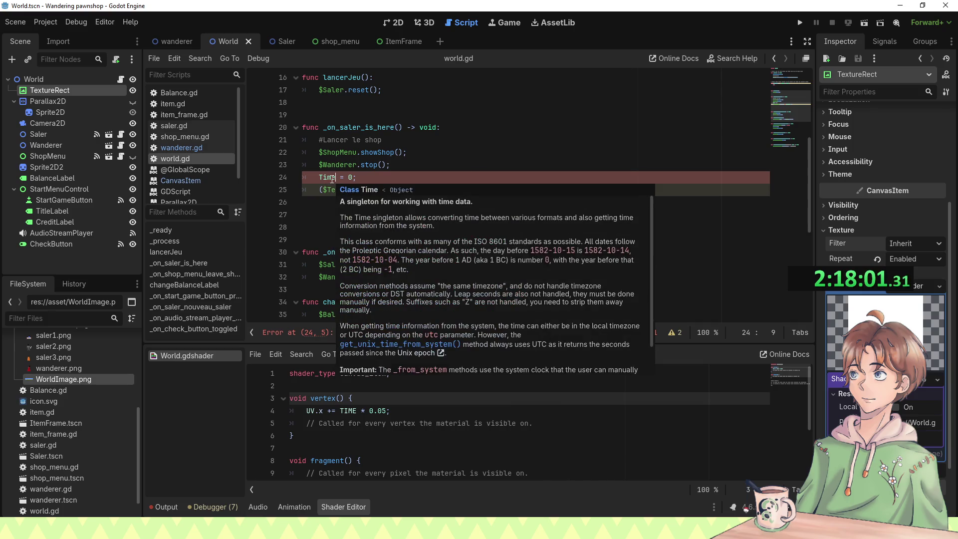
{"action": "type", "text": ".t"}
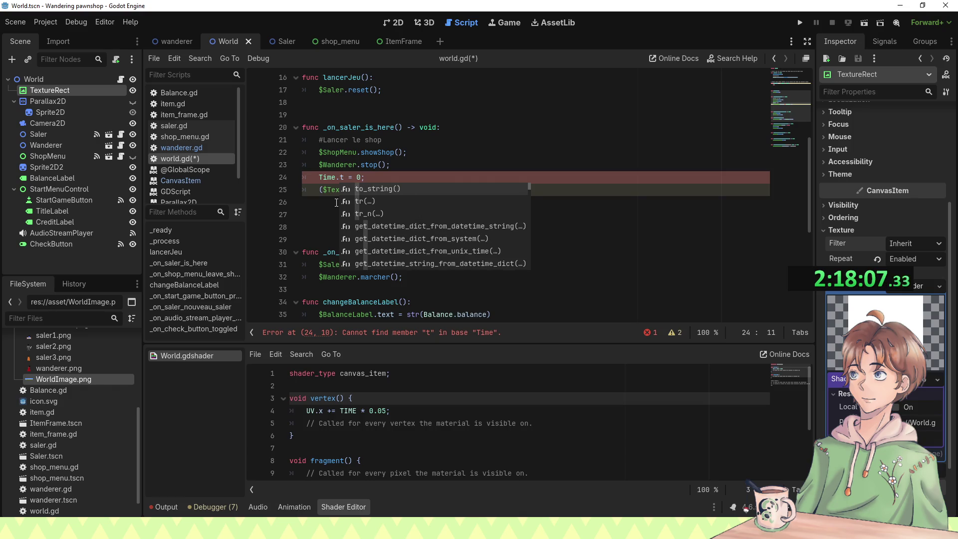
{"action": "key", "text": "BackSpace"}
{"action": "type", "text": "paus"}
{"action": "key", "text": "BackSpace"}
{"action": "key", "text": "BackSpace"}
{"action": "key", "text": "BackSpace"}
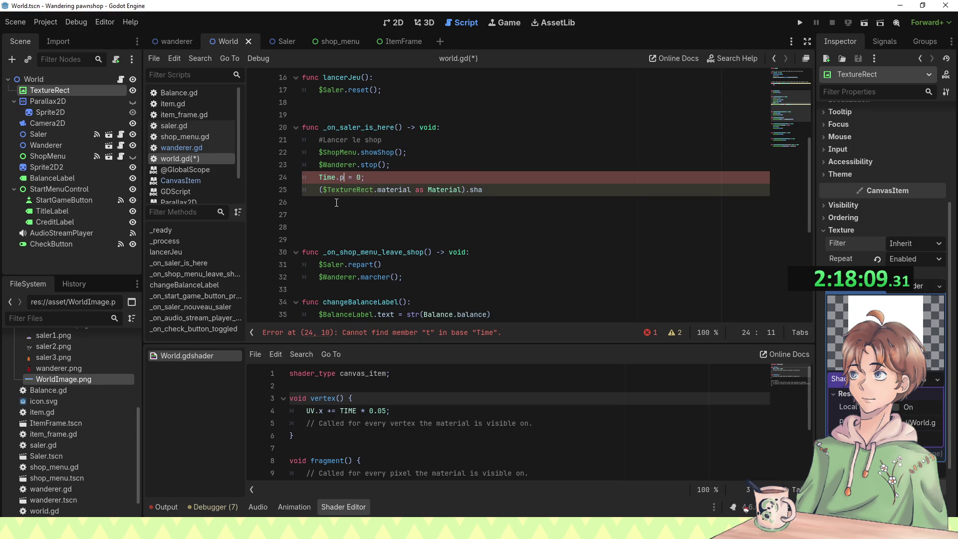
{"action": "type", "text": "stop"}
{"action": "key", "text": "BackSpace"}
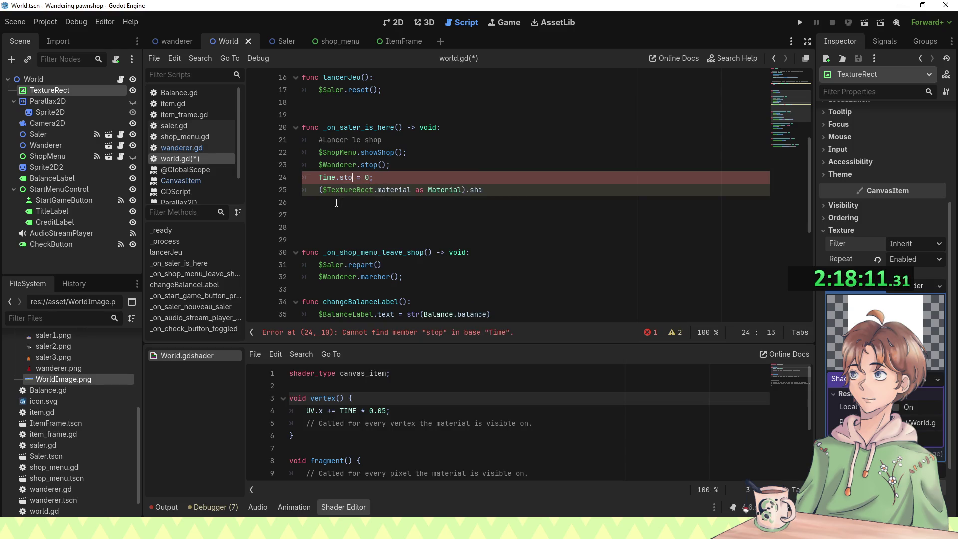
{"action": "key", "text": "ctrl+space"}
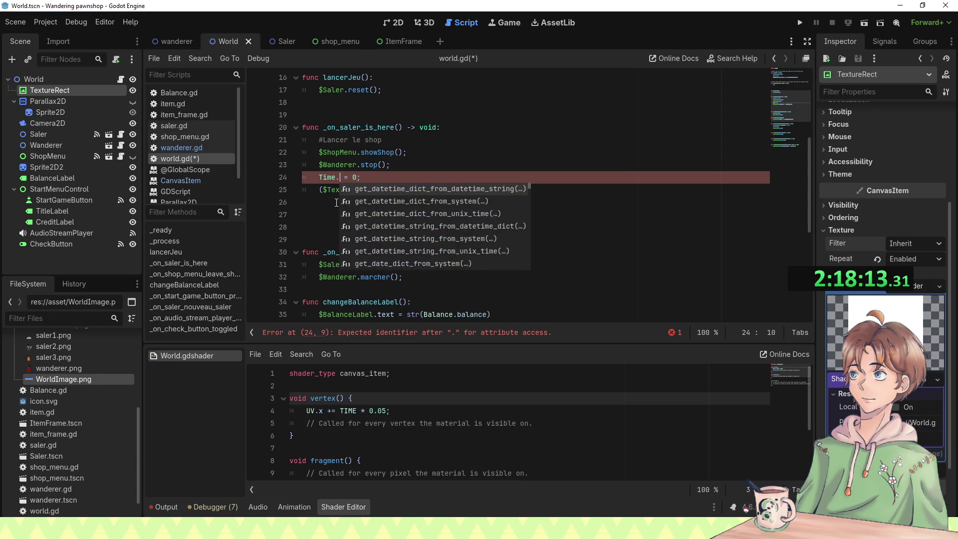
Step: Delete the unfinished lines 24–25, save world.gd, and run the game with F5
{"action": "key", "text": "BackSpace"}
{"action": "key", "text": "BackSpace"}
{"action": "key", "text": "BackSpace"}
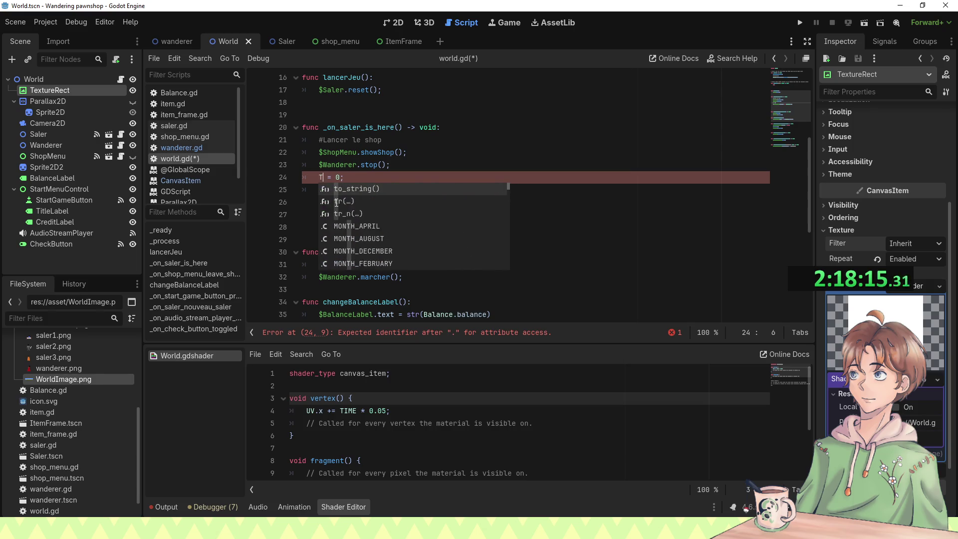
{"action": "key", "text": "shift+Down"}
{"action": "key", "text": "shift+End"}
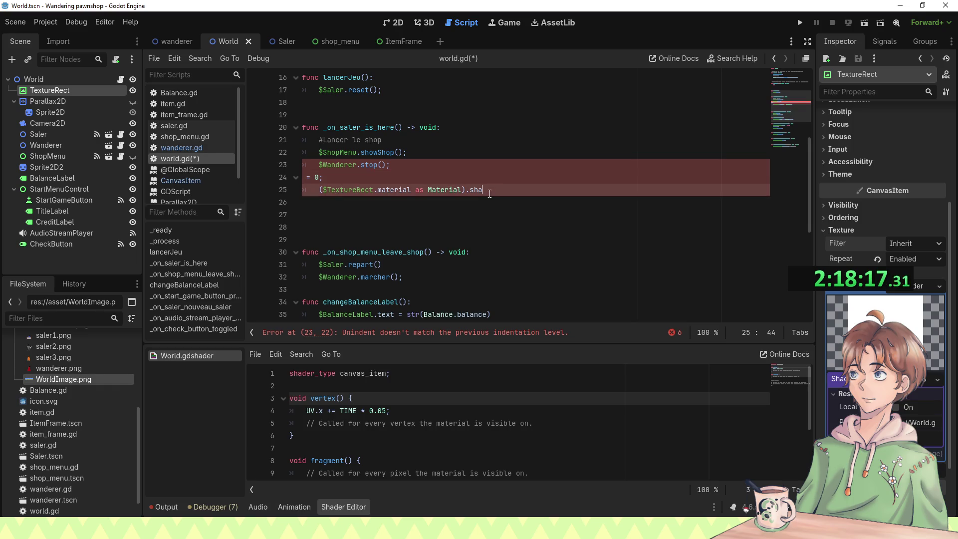
{"action": "key", "text": "BackSpace"}
{"action": "key", "text": "BackSpace"}
{"action": "key", "text": "ctrl+s"}
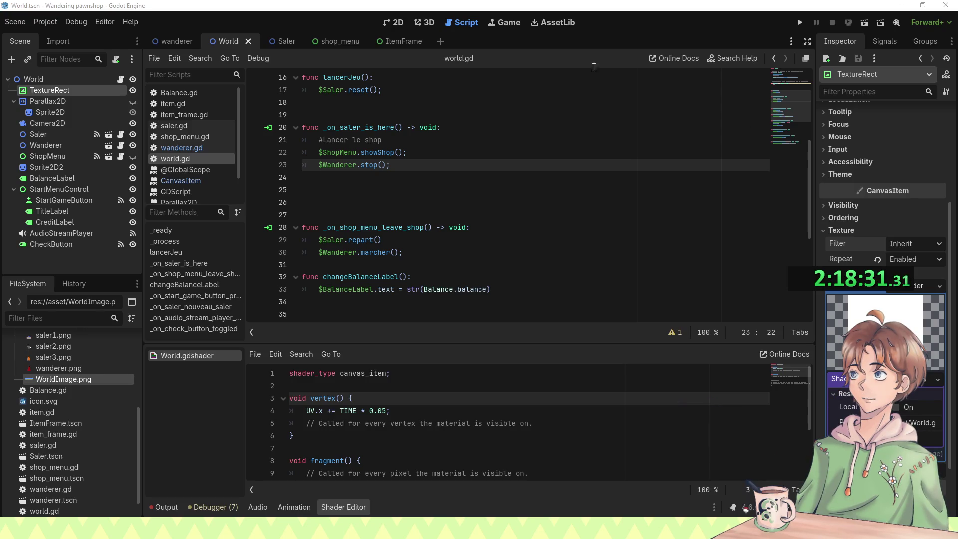
{"action": "key", "text": "F5"}
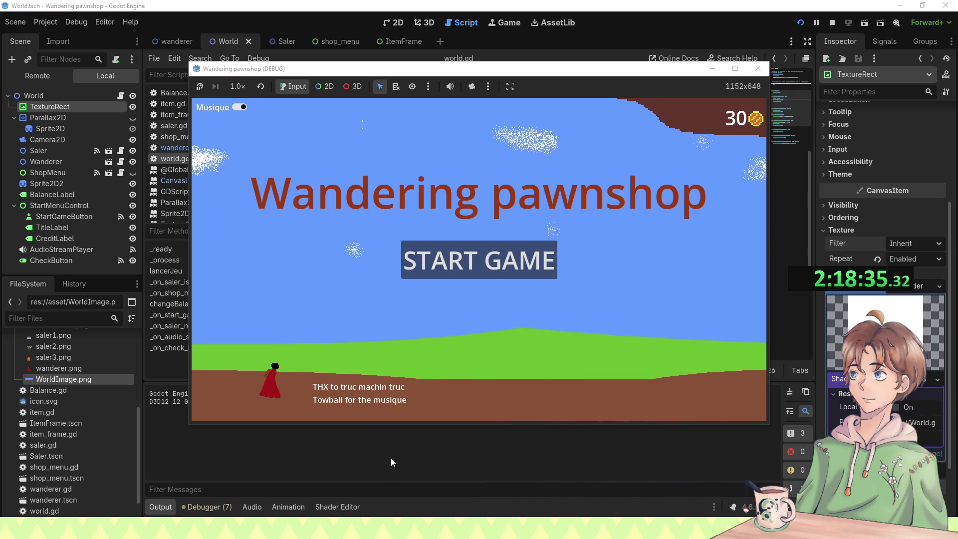
Step: Start the game, buy the 21-coin torch, leave the shop, and close the game window
{"action": "left_click", "coordinate": [505, 258]}
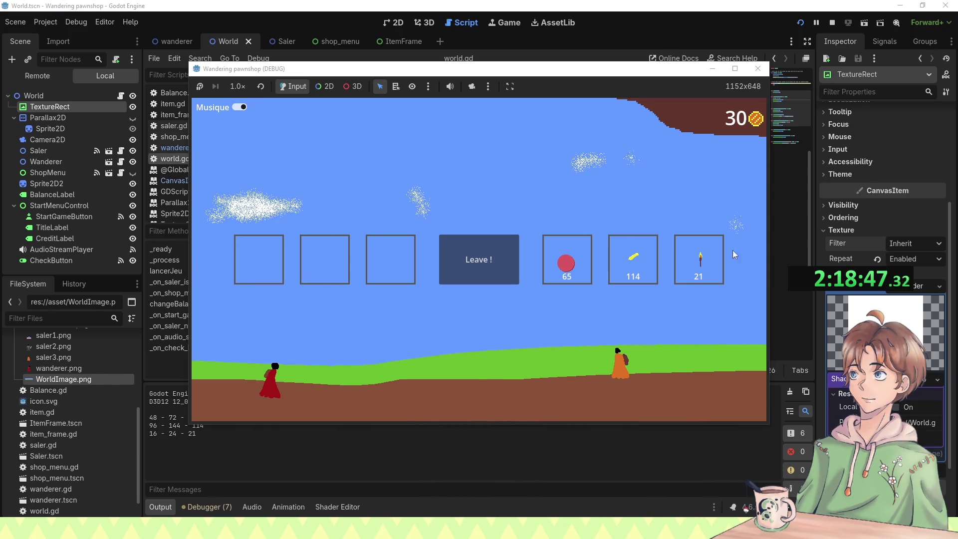
{"action": "left_click", "coordinate": [719, 259]}
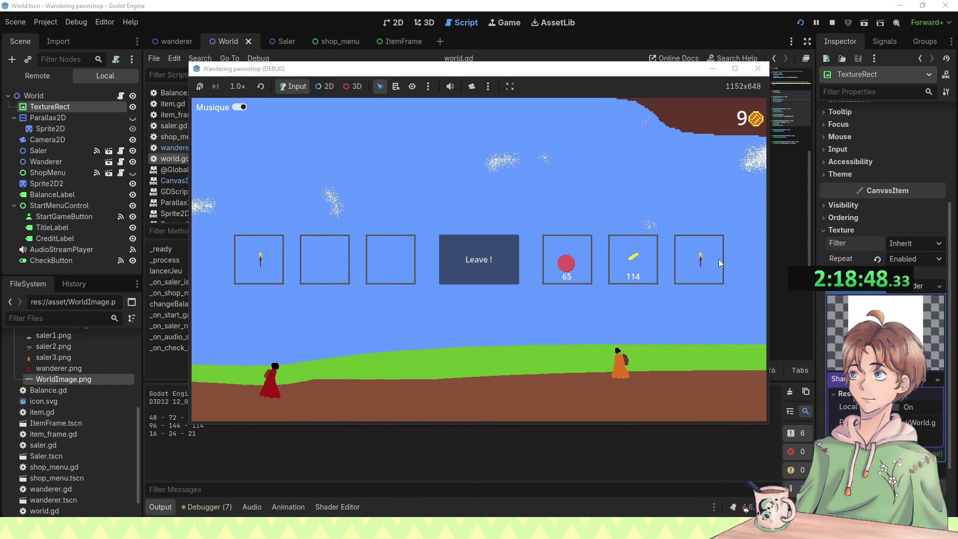
{"action": "left_click", "coordinate": [497, 272]}
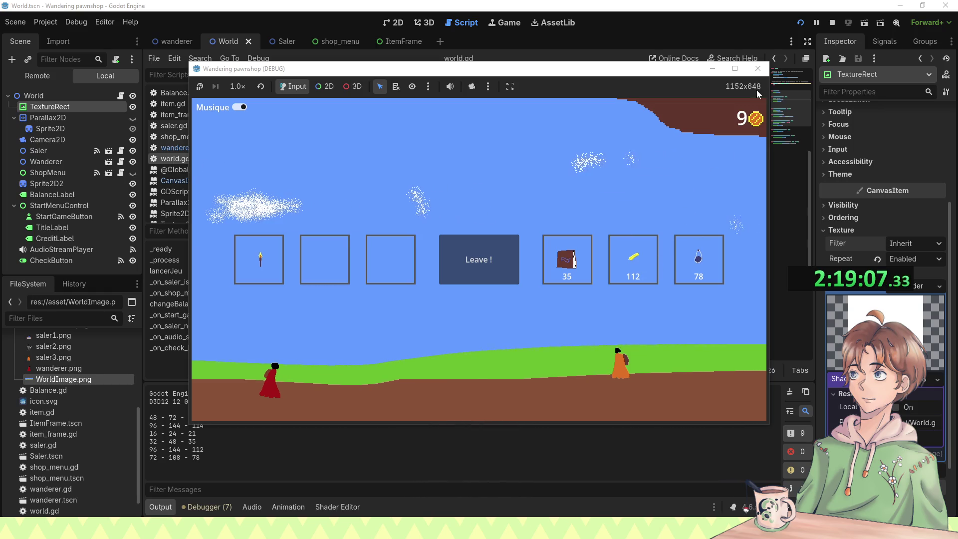
{"action": "left_click", "coordinate": [758, 68]}
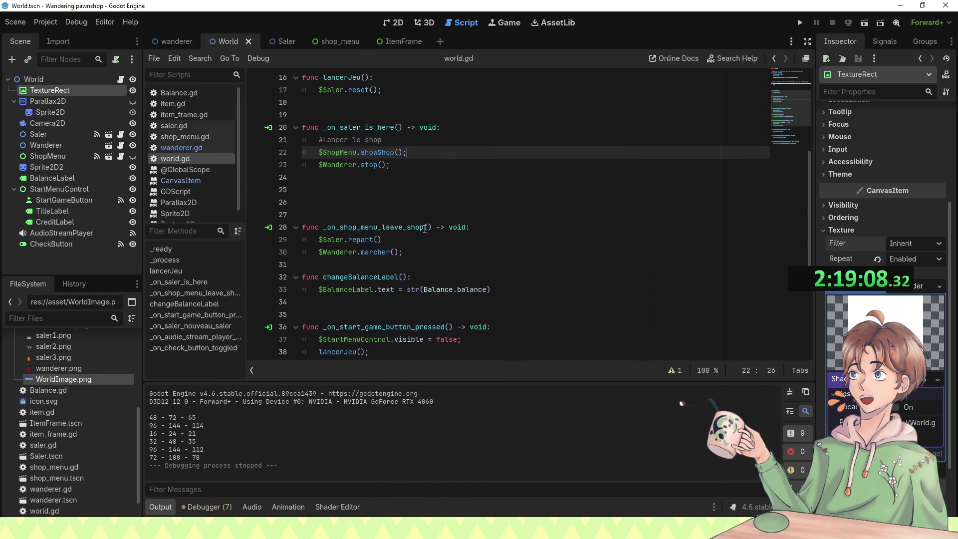
Step: In item_frame.gd, add '$ItemSprite.texture = null;' after line 58, then run with F5
{"action": "left_click", "coordinate": [381, 44]}
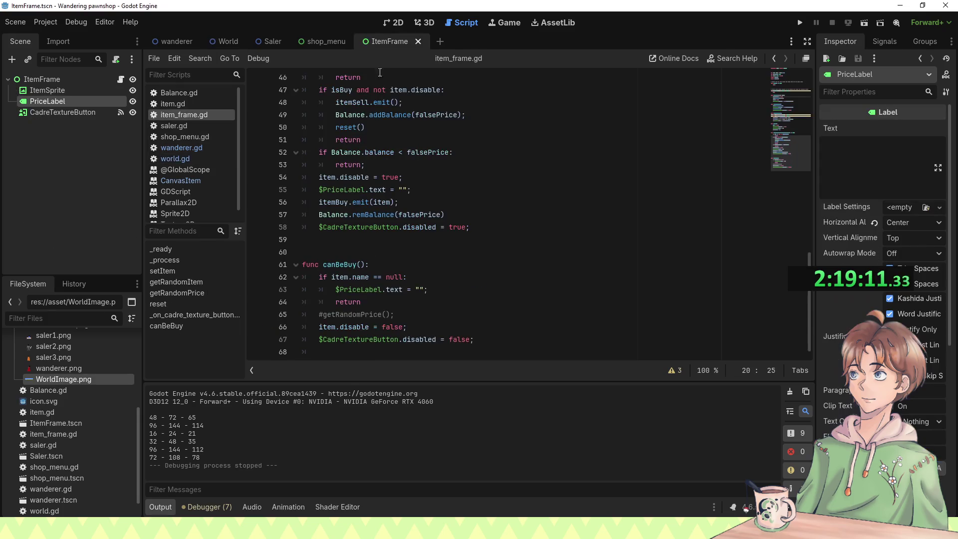
{"action": "scroll", "coordinate": [399, 147], "scroll_direction": "down", "scroll_amount": 1}
{"action": "scroll", "coordinate": [379, 252], "scroll_direction": "up", "scroll_amount": 3}
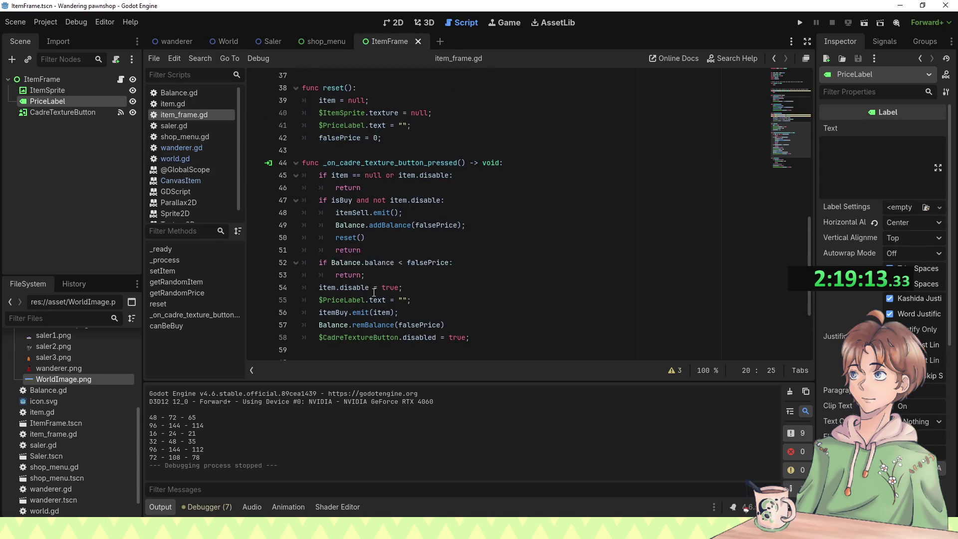
{"action": "left_click", "coordinate": [422, 292]}
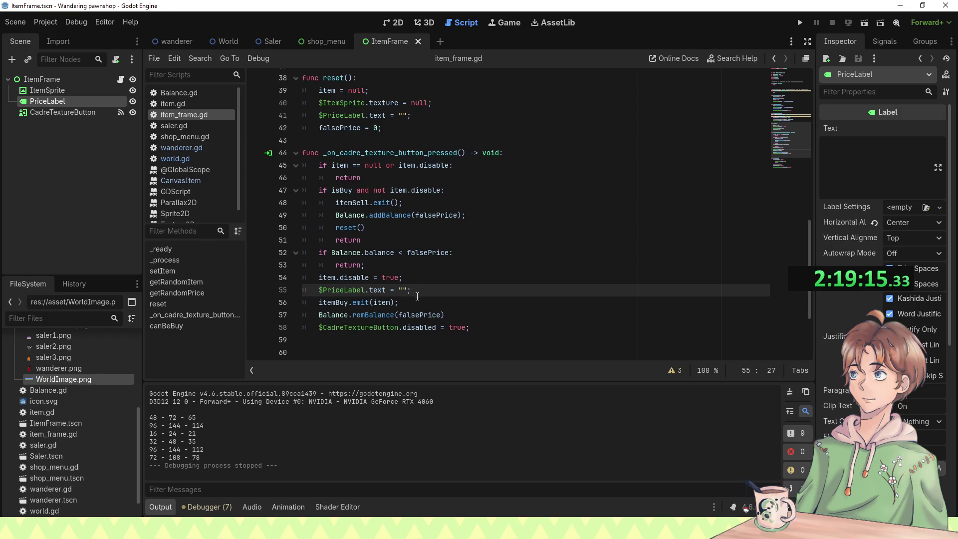
{"action": "left_click", "coordinate": [415, 304]}
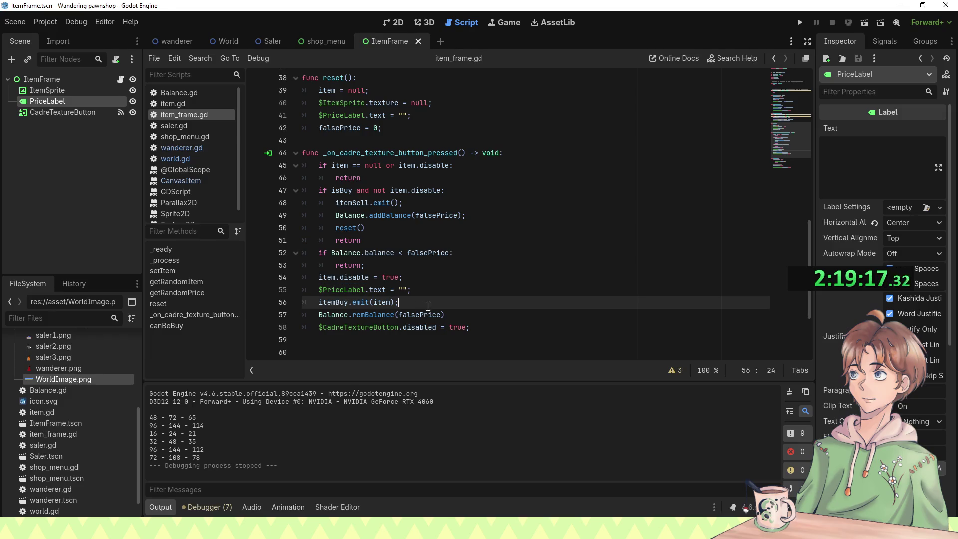
{"action": "left_click", "coordinate": [454, 291]}
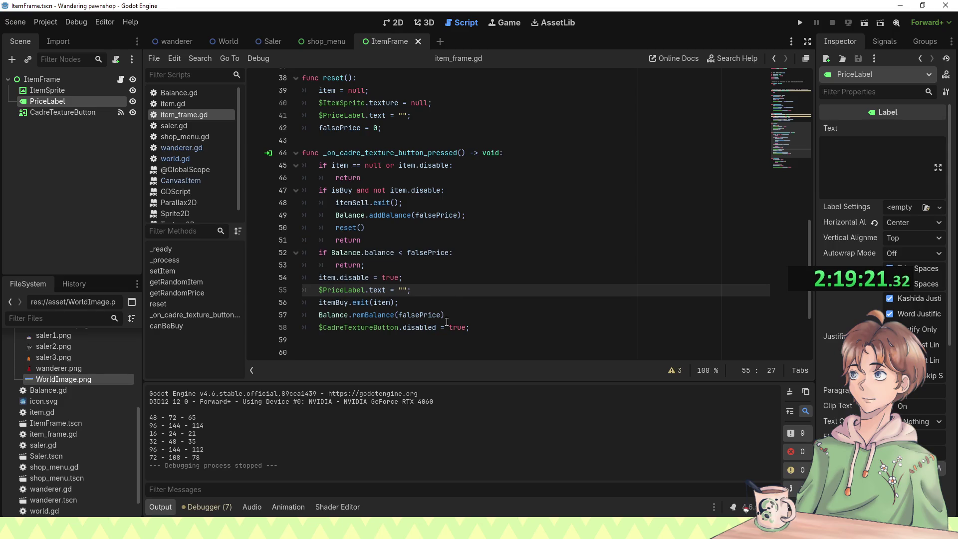
{"action": "left_click", "coordinate": [471, 326]}
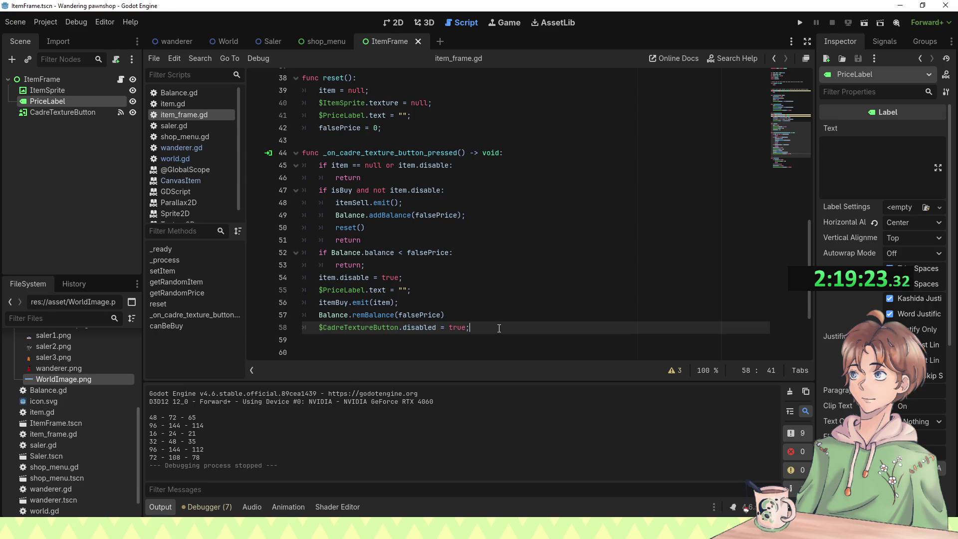
{"action": "key", "text": "Return"}
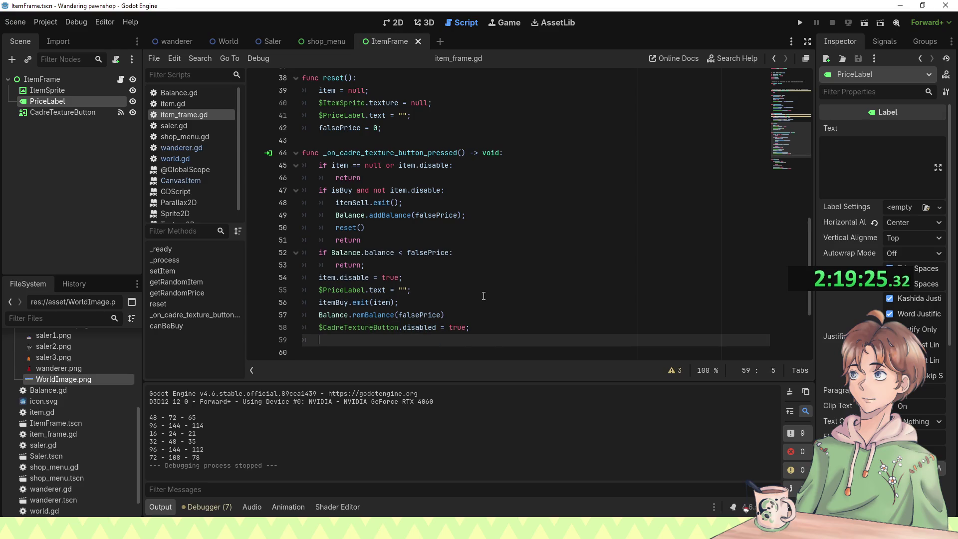
{"action": "type", "text": "$Ite"}
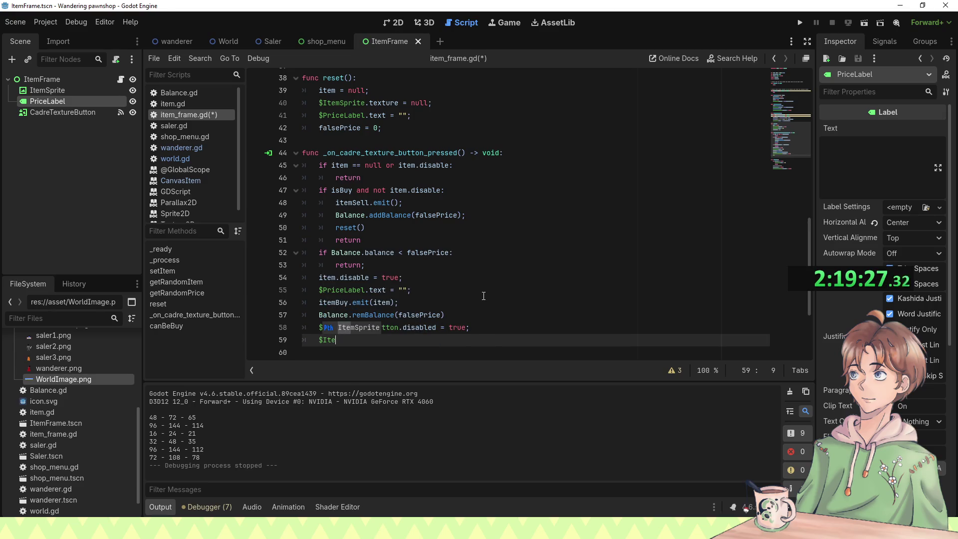
{"action": "type", "text": "mSprite.t"}
{"action": "key", "text": "Return"}
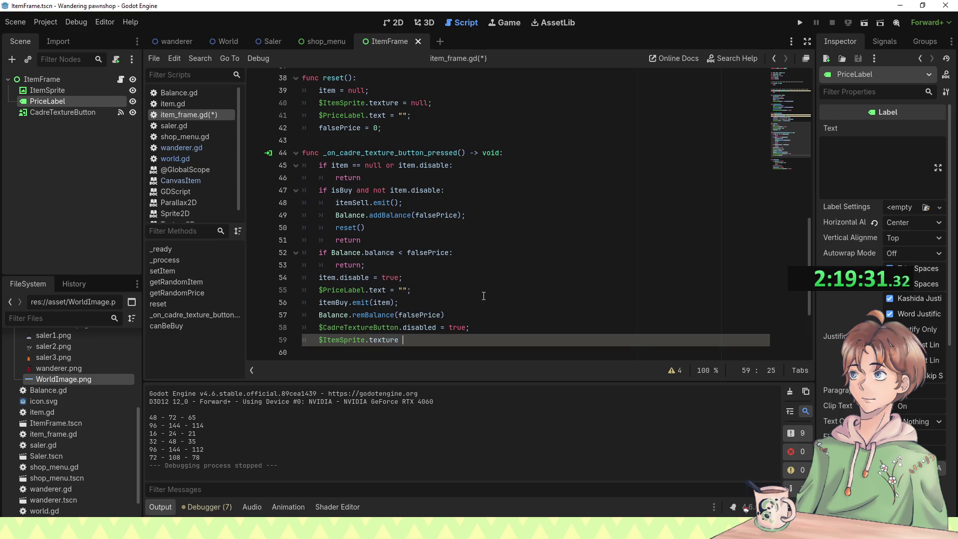
{"action": "type", "text": "= n"}
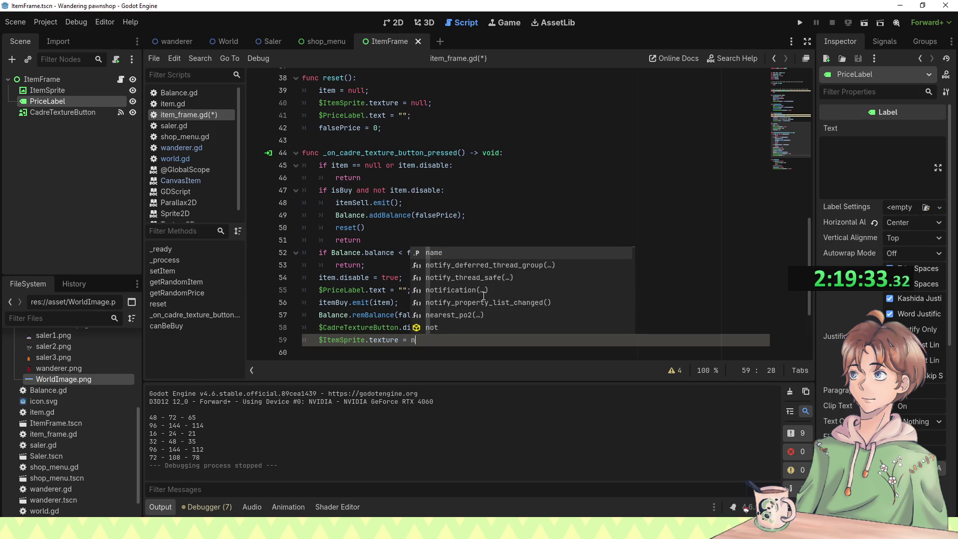
{"action": "type", "text": "ull;"}
{"action": "key", "text": "F5"}
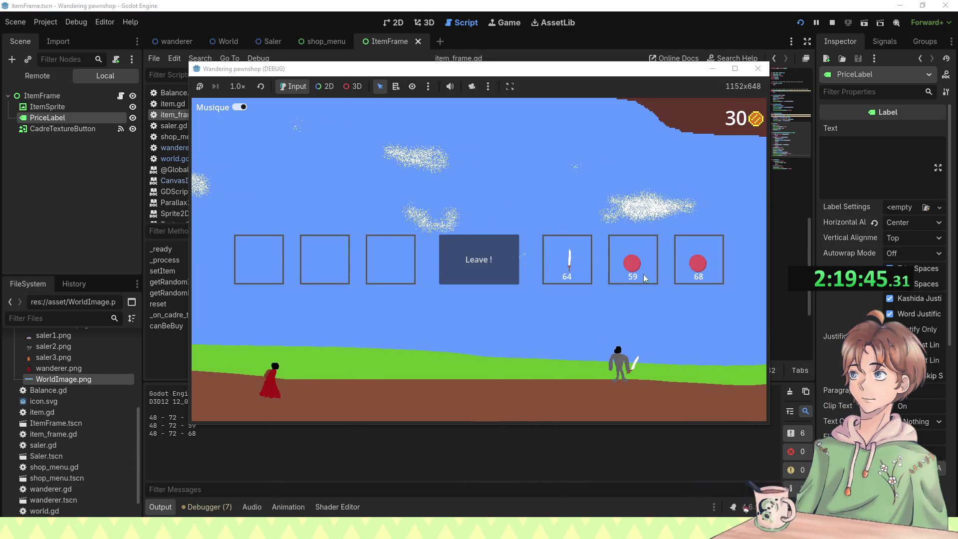
Step: Leave the first shop, buy the 16-coin torch and leave, then leave the 32/47/19 shop
{"action": "left_click", "coordinate": [480, 252]}
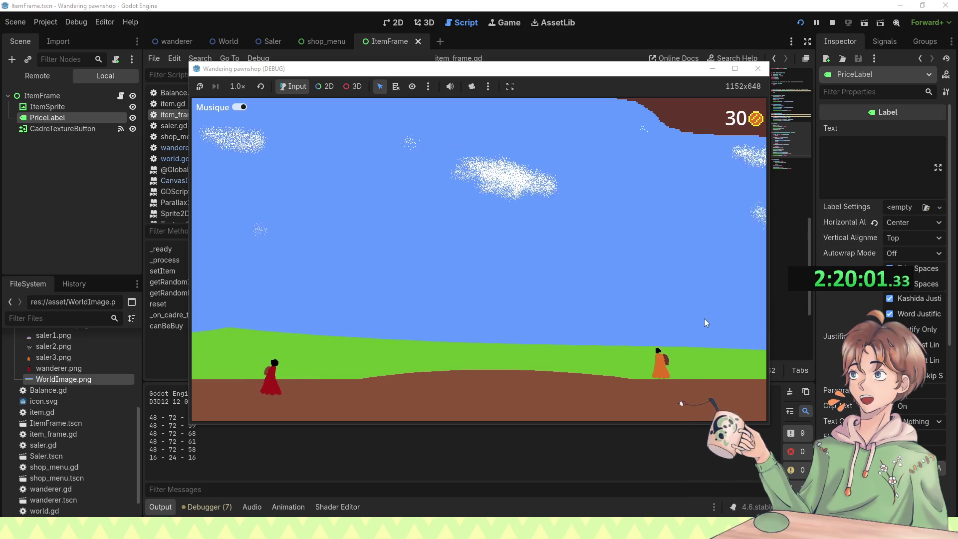
{"action": "left_click", "coordinate": [711, 263]}
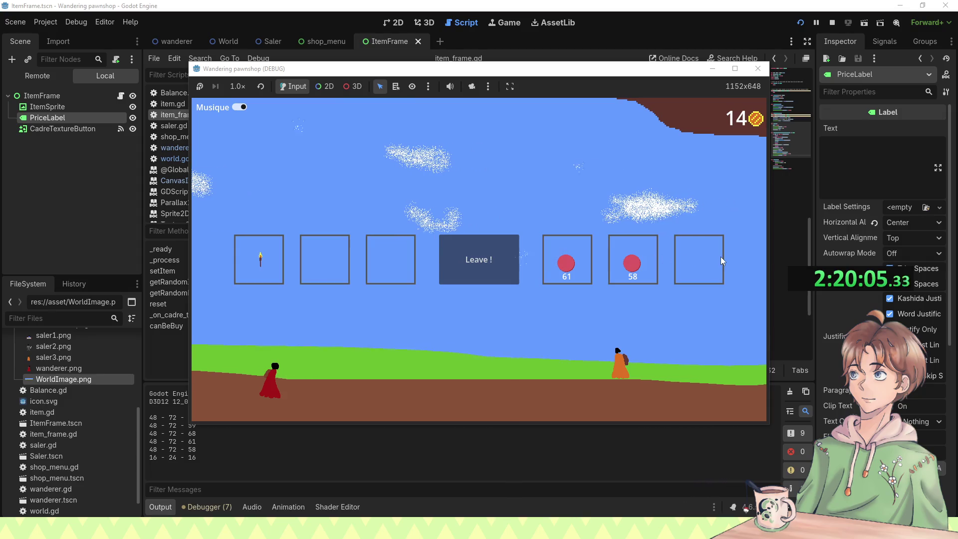
{"action": "left_click", "coordinate": [465, 254]}
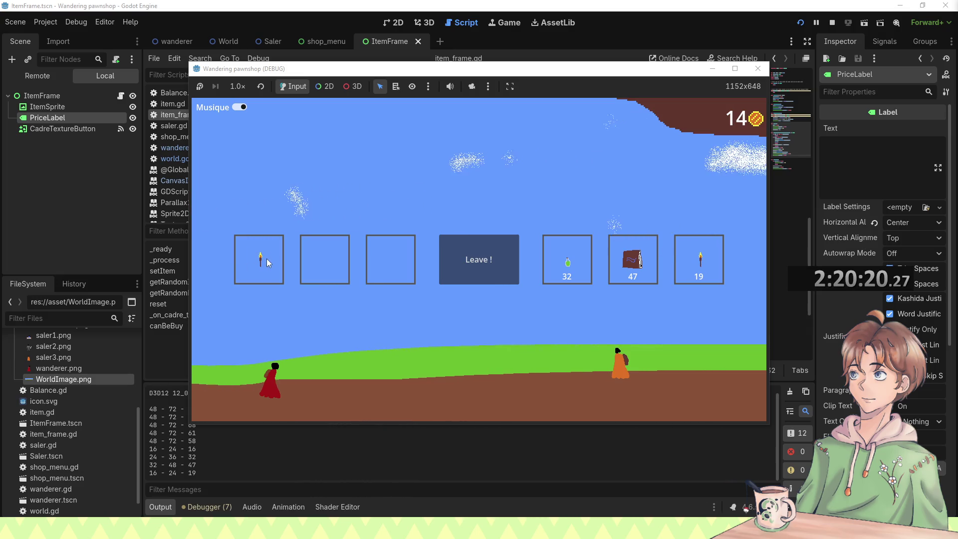
{"action": "left_click", "coordinate": [497, 275]}
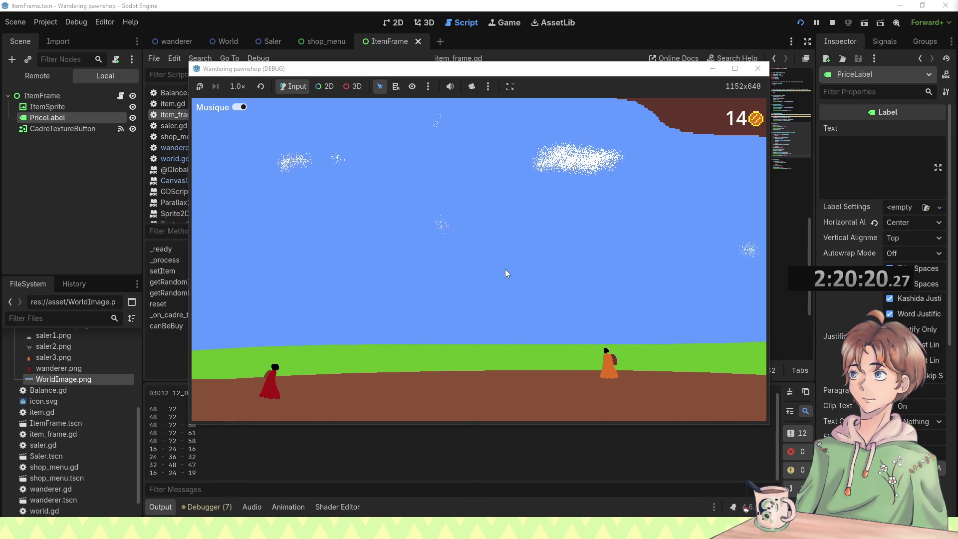
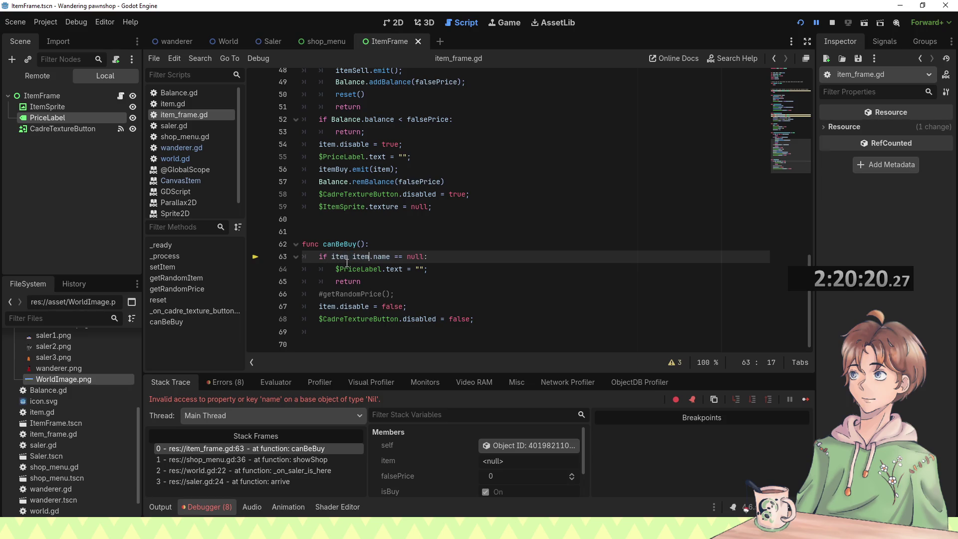
Step: Change line 63 of item_frame.gd to 'if item == null or item.name == null:' and launch a new game
{"action": "left_click", "coordinate": [348, 256]}
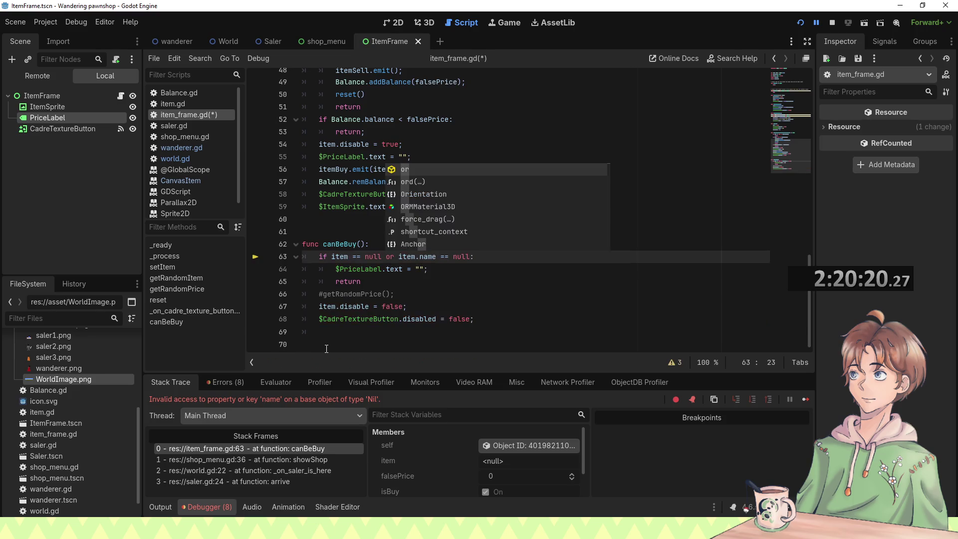
{"action": "type", "text": "== null or"}
{"action": "left_click", "coordinate": [366, 245]}
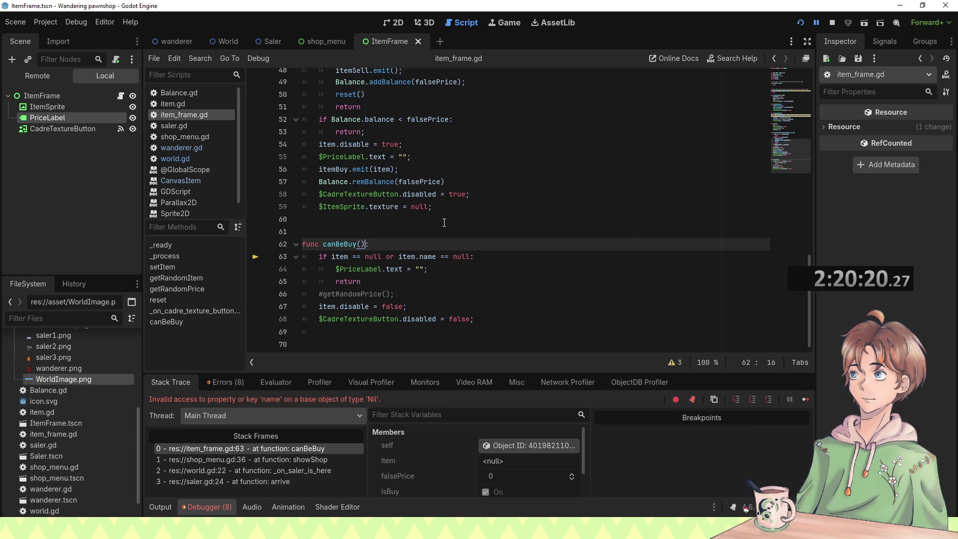
{"action": "key", "text": "F5"}
{"action": "left_click", "coordinate": [472, 250]}
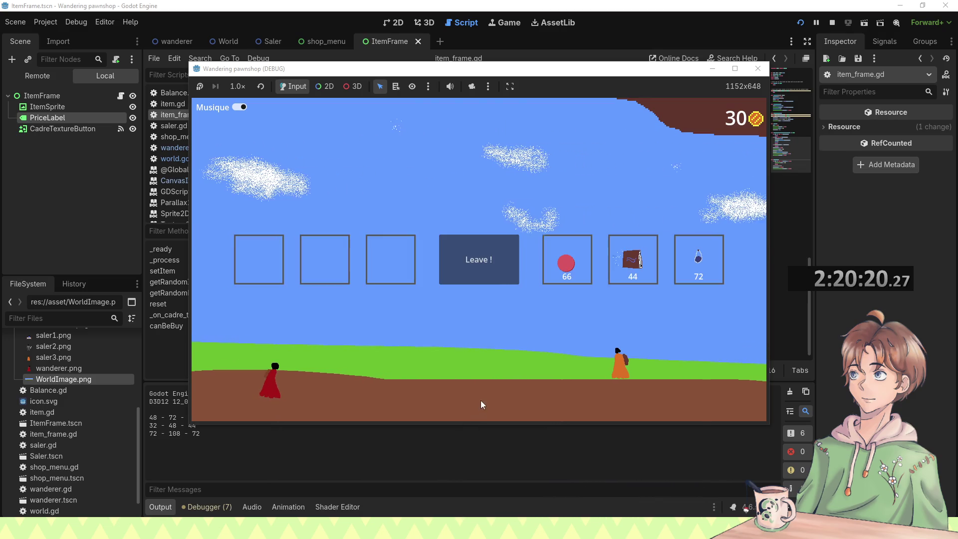
Step: Play through two merchant visits, leaving each shop and turning the music off, then stop the game
{"action": "left_click", "coordinate": [466, 262]}
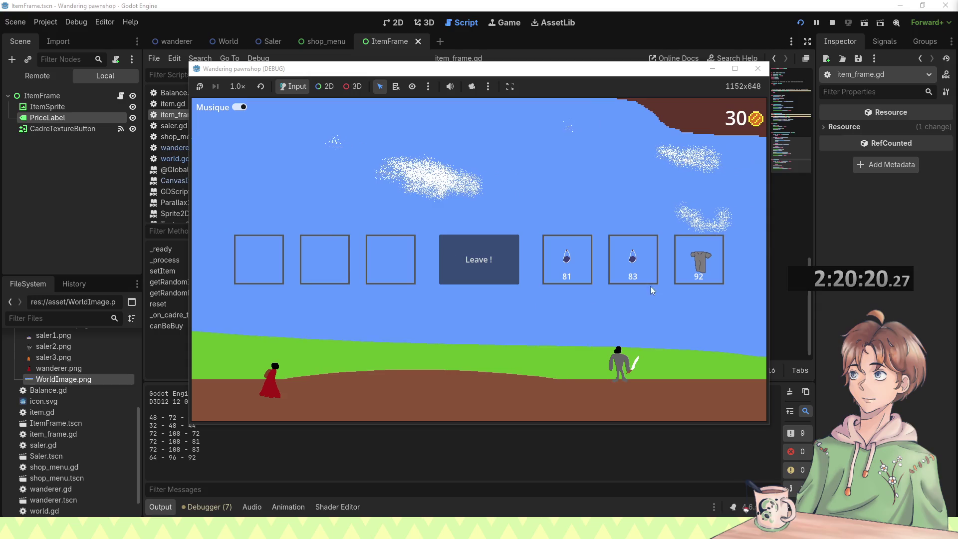
{"action": "left_click", "coordinate": [489, 273]}
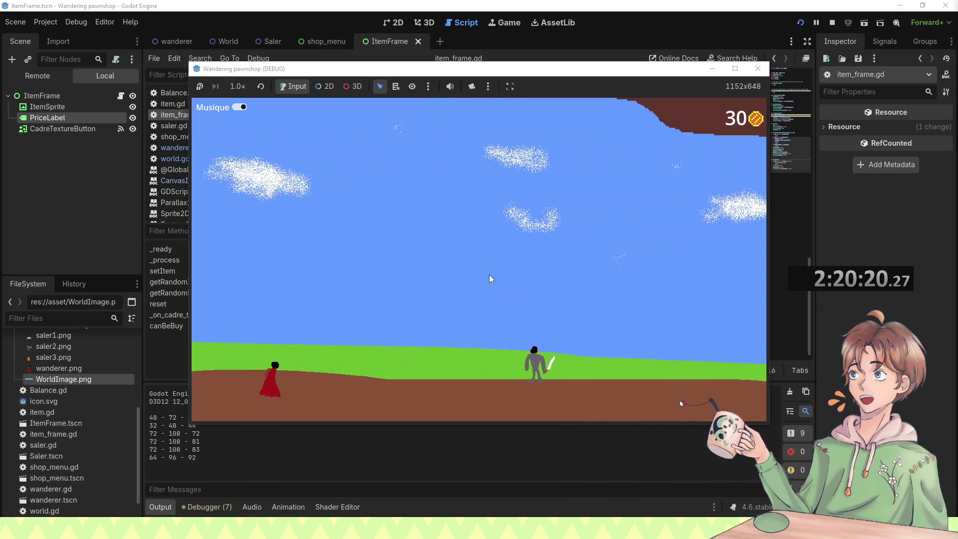
{"action": "left_click", "coordinate": [236, 107]}
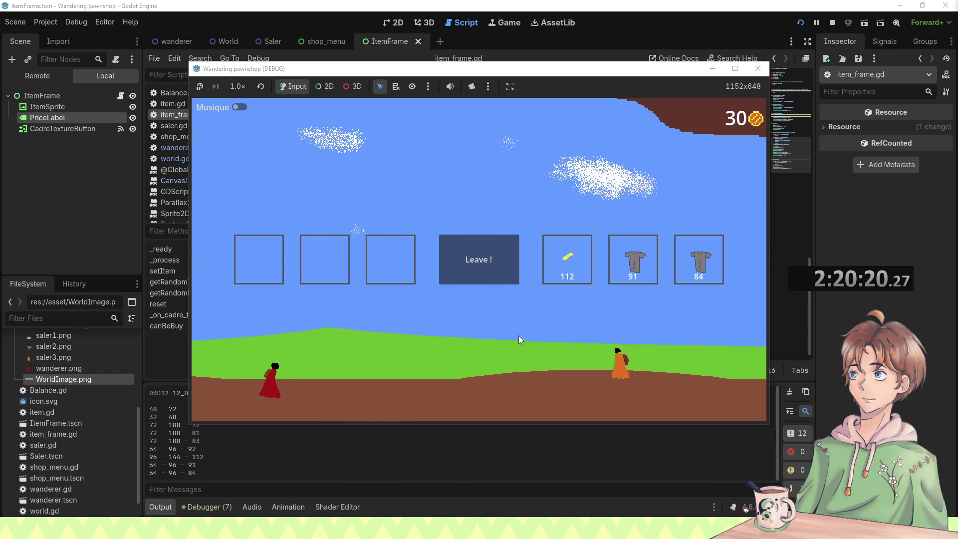
{"action": "left_click", "coordinate": [451, 267]}
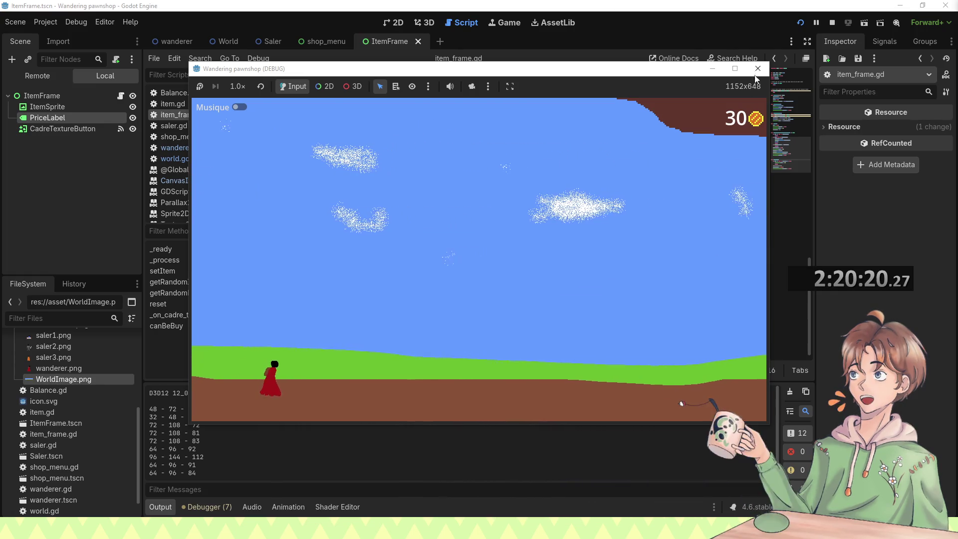
{"action": "key", "text": "F8"}
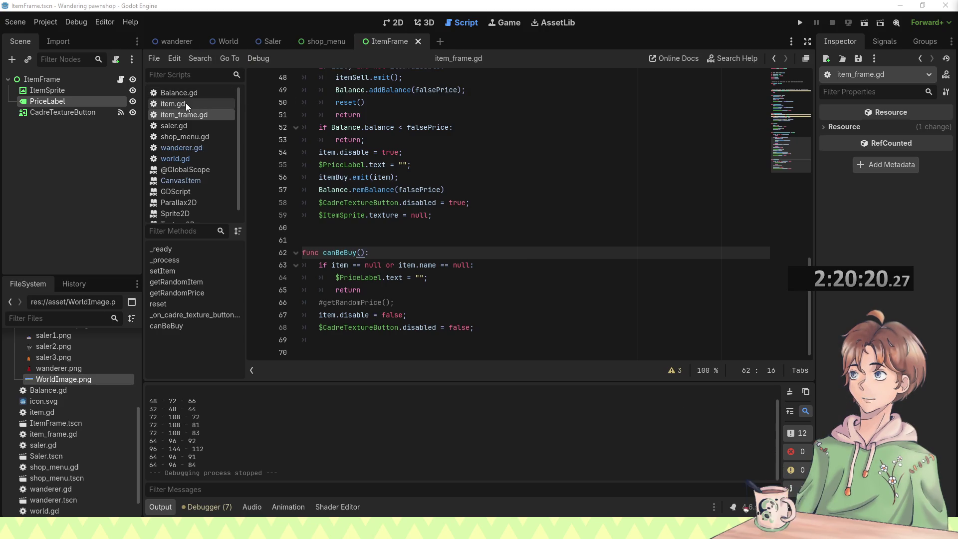
Step: Set the starting balance in Balance.gd to 300 and start a new game
{"action": "left_click", "coordinate": [192, 92]}
{"action": "left_click", "coordinate": [391, 102]}
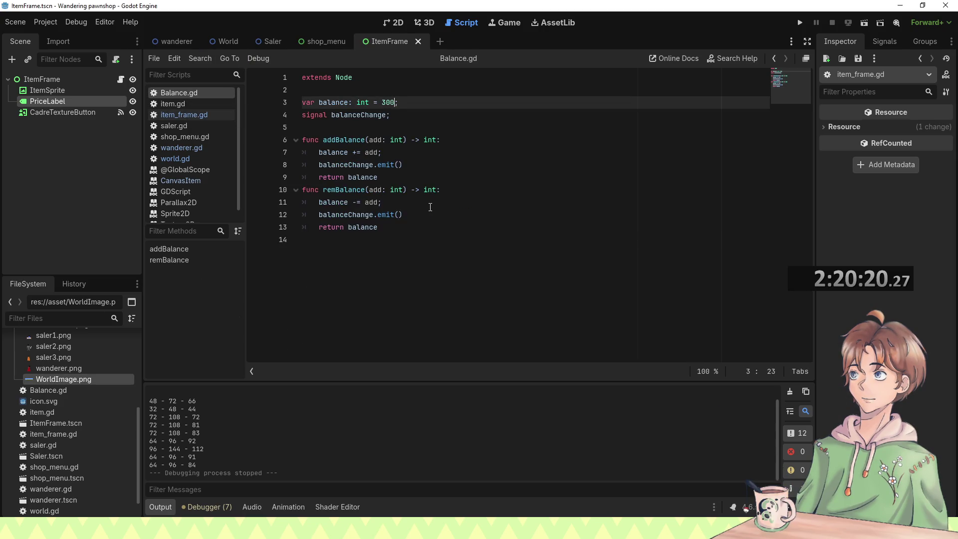
{"action": "key", "text": "F5"}
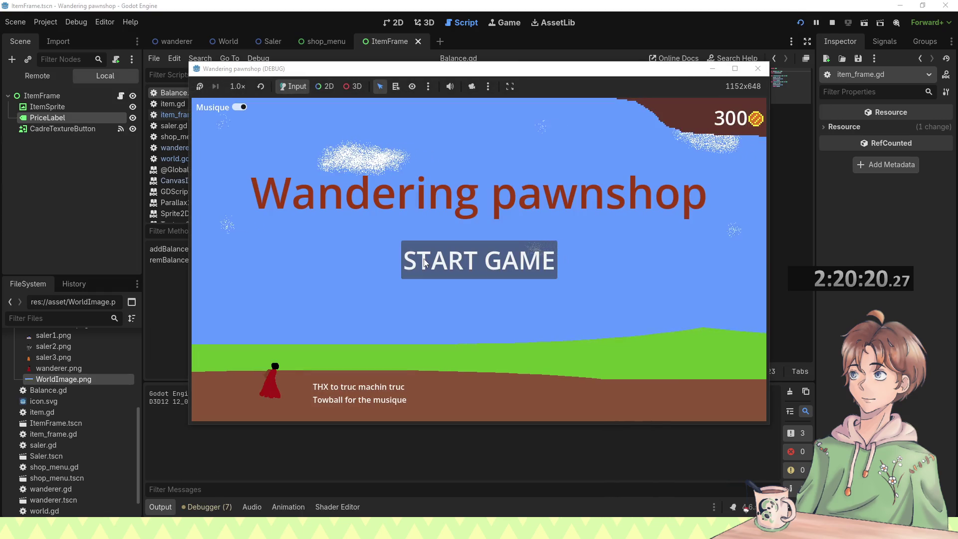
{"action": "left_click", "coordinate": [433, 249]}
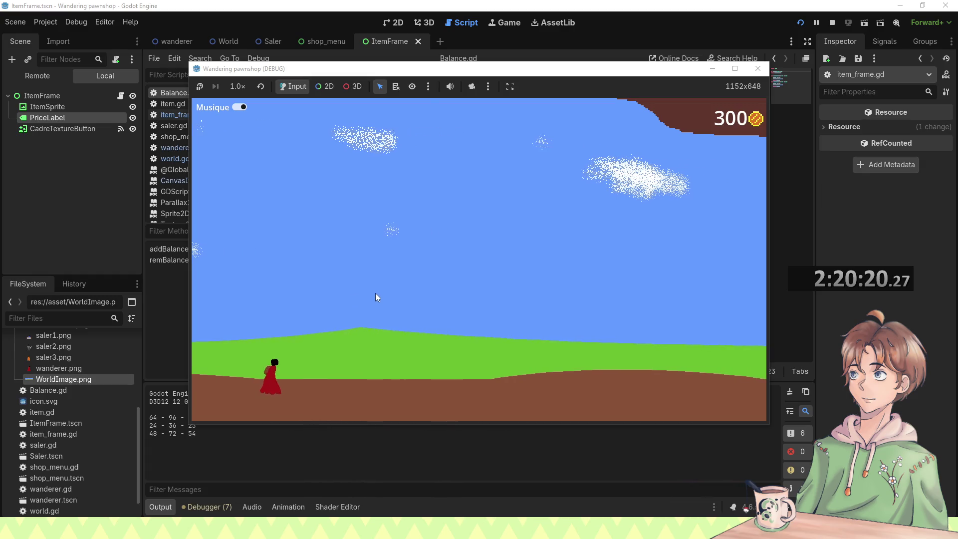
Step: Buy the apple from the seller so the balance drops to 275, leave the shop, and return to the editor
{"action": "left_click_drag", "start_coordinate": [384, 71], "coordinate": [395, 63]}
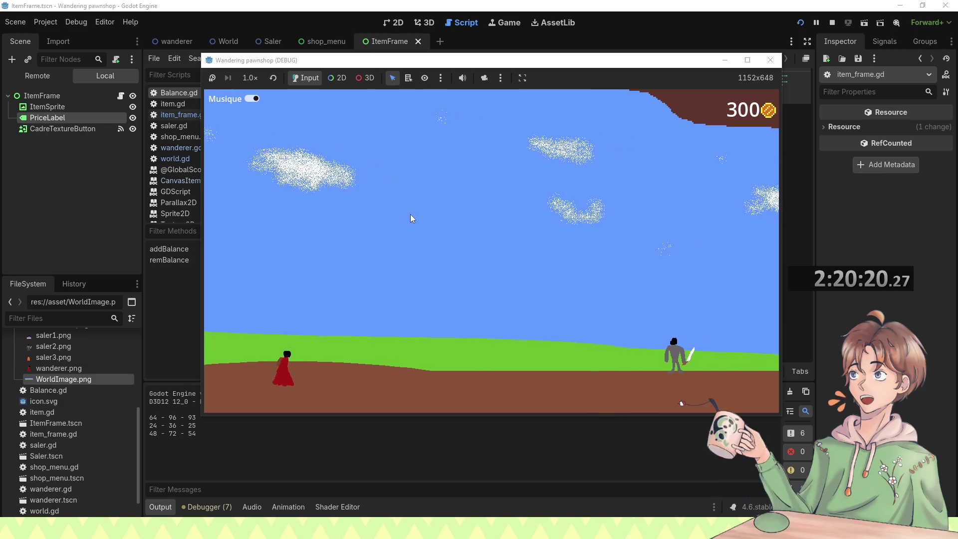
{"action": "left_click", "coordinate": [650, 258]}
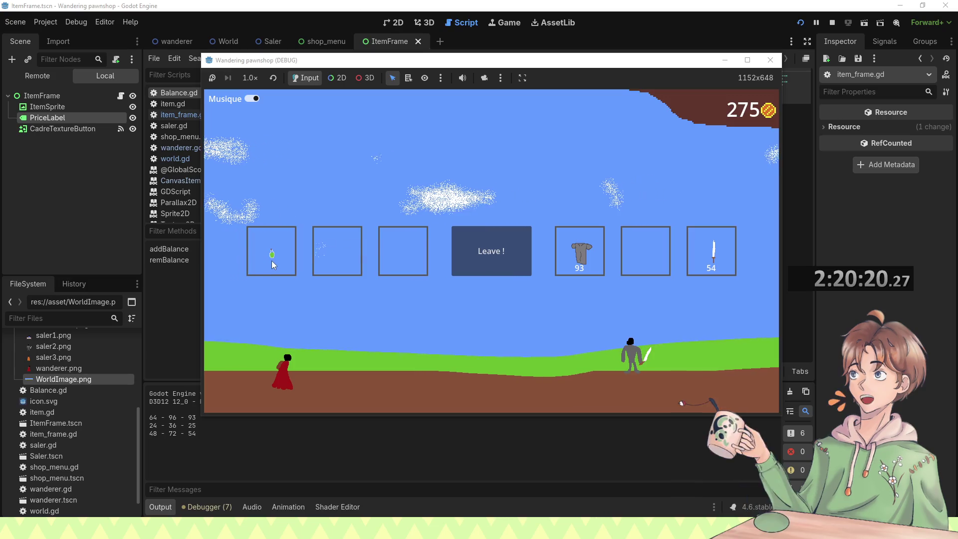
{"action": "left_click", "coordinate": [490, 243]}
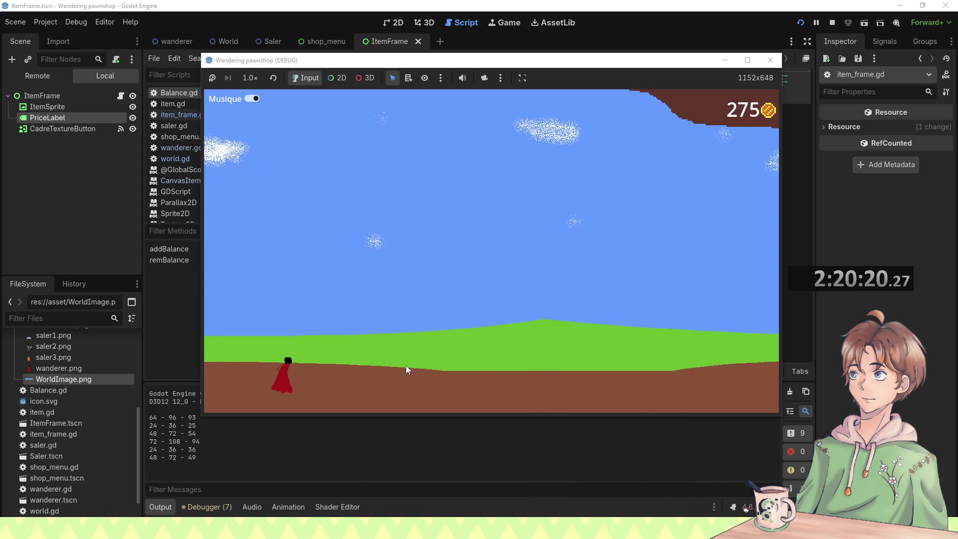
{"action": "left_click", "coordinate": [206, 449]}
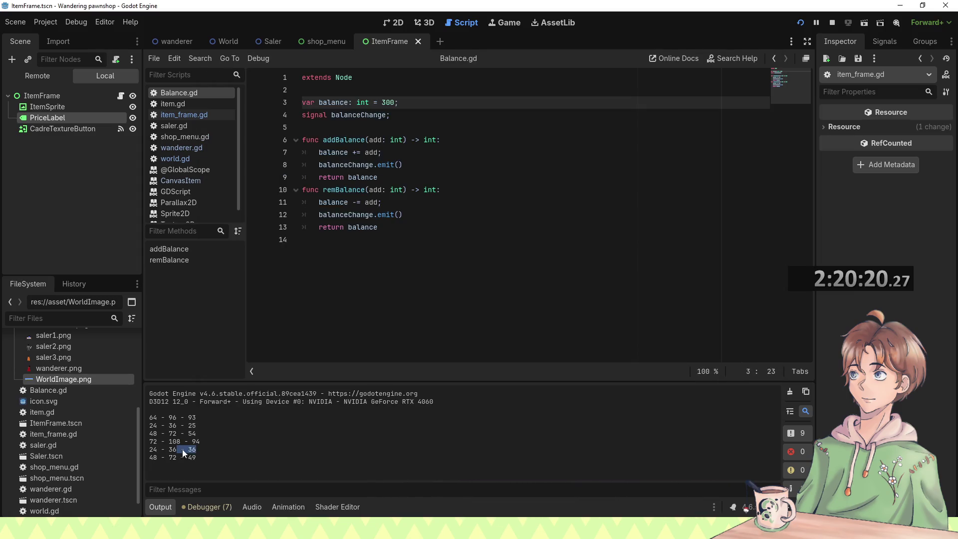
Step: Close the PumpkinSurvivor editor, stop the running game, and open the shop_menu scene with its script
{"action": "left_click_drag", "start_coordinate": [201, 456], "coordinate": [130, 450]}
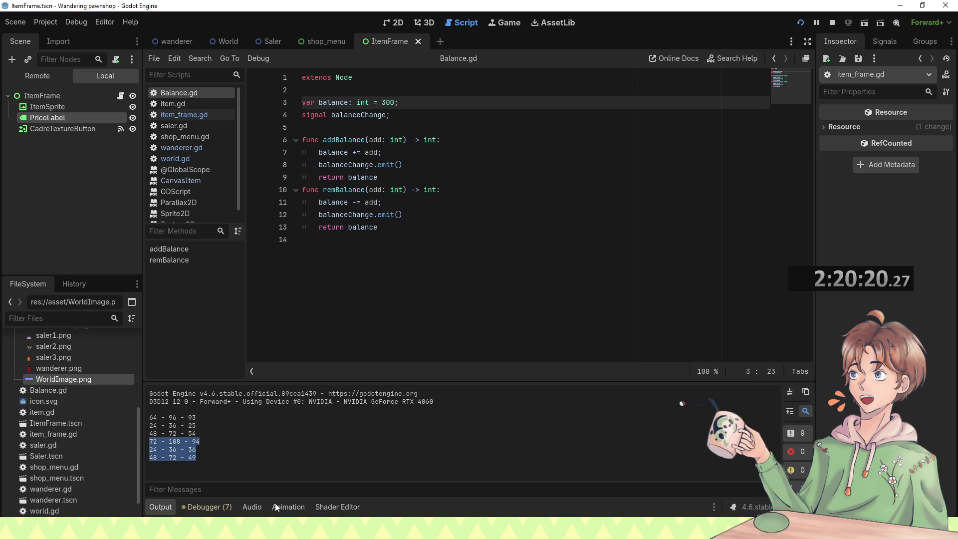
{"action": "left_click", "coordinate": [283, 482]}
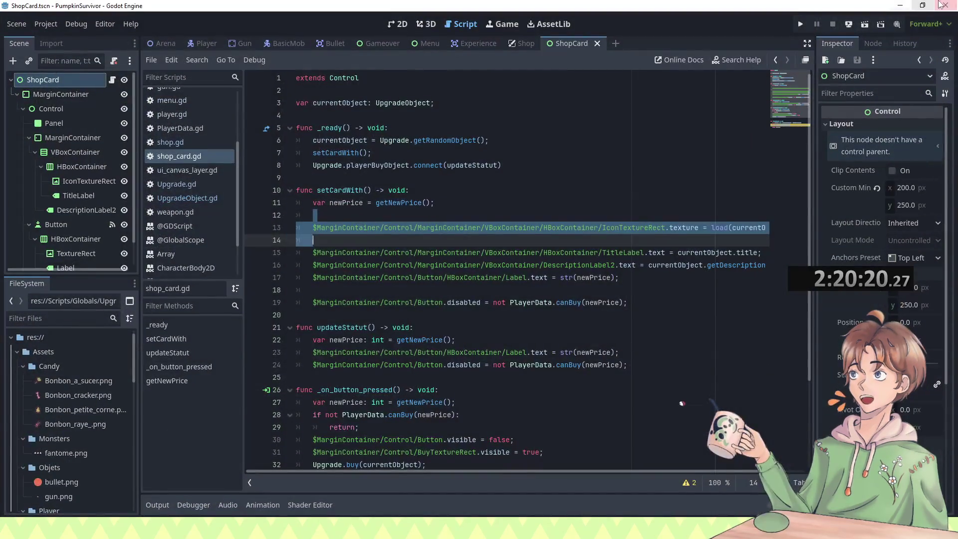
{"action": "left_click", "coordinate": [942, 5]}
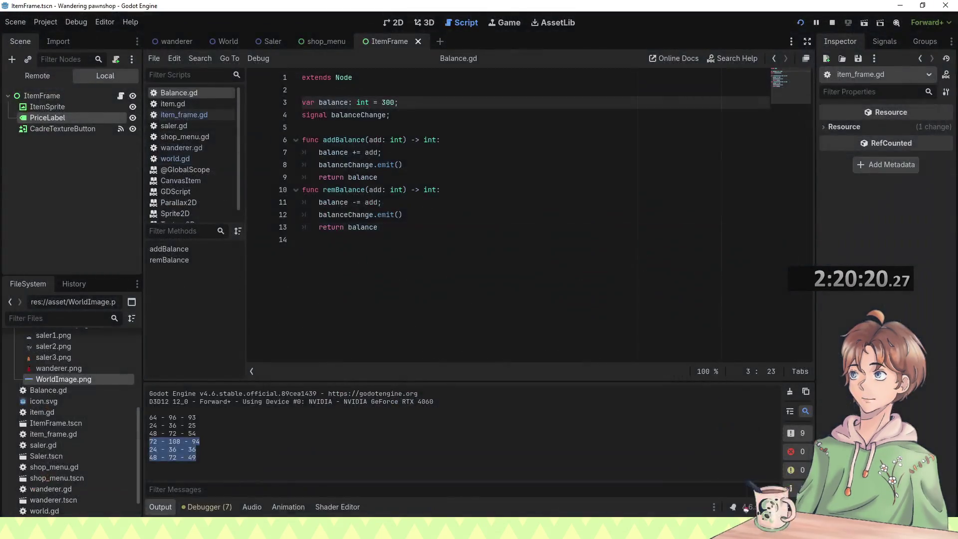
{"action": "left_click", "coordinate": [305, 481]}
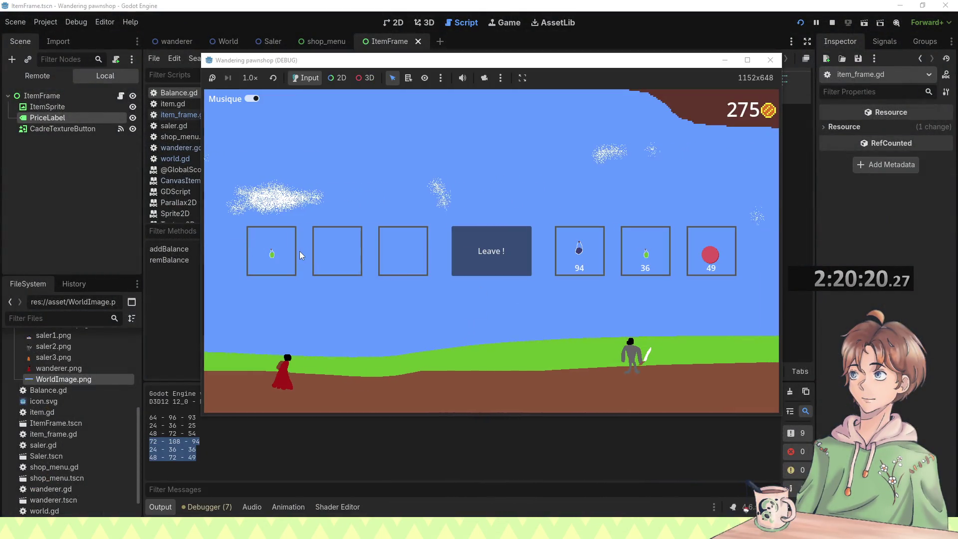
{"action": "left_click", "coordinate": [770, 60]}
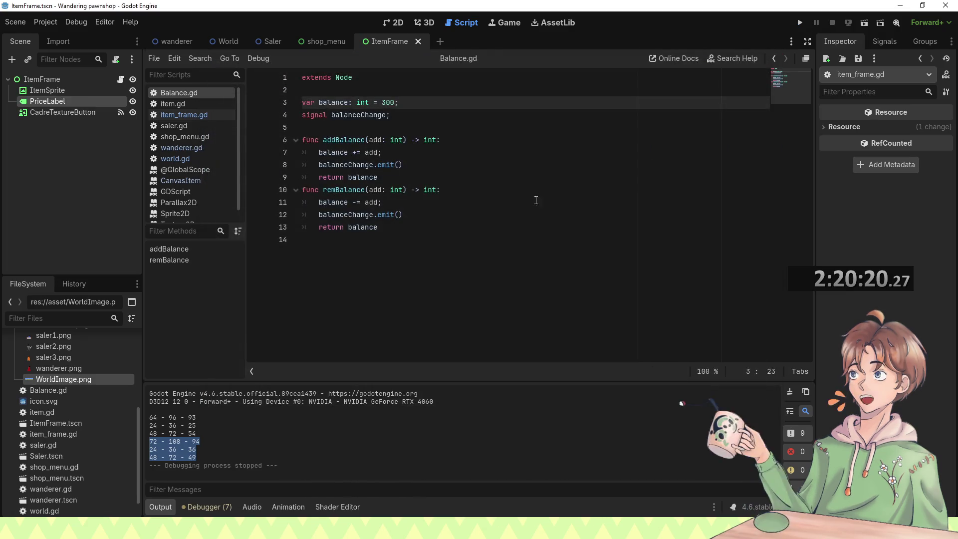
{"action": "left_click", "coordinate": [324, 43]}
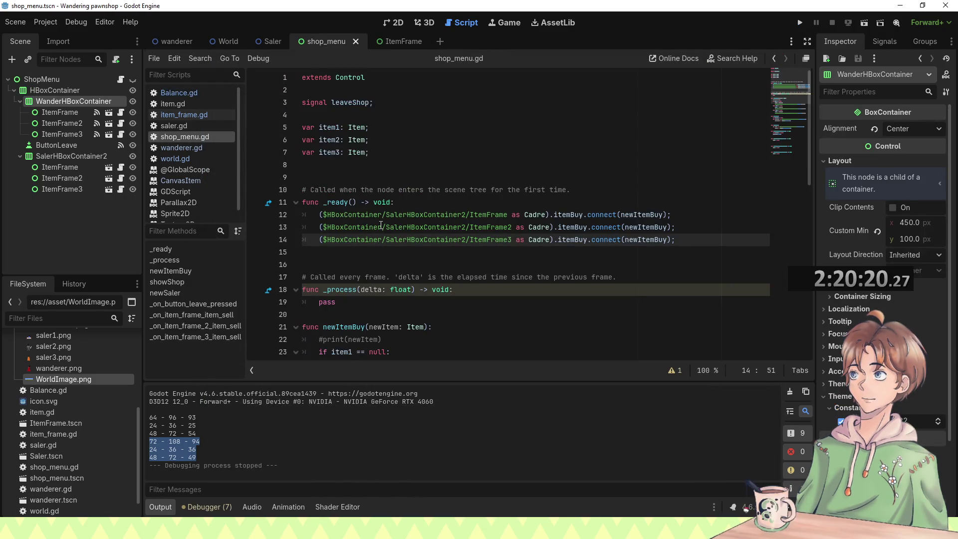
{"action": "scroll", "coordinate": [332, 123], "scroll_direction": "down", "scroll_amount": 10}
{"action": "left_click", "coordinate": [410, 43]}
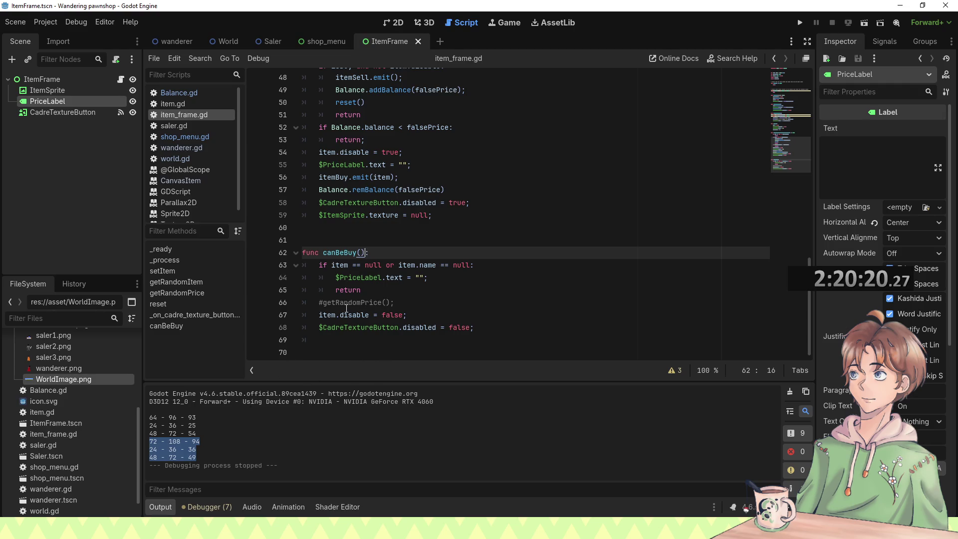
{"action": "left_click", "coordinate": [324, 43]}
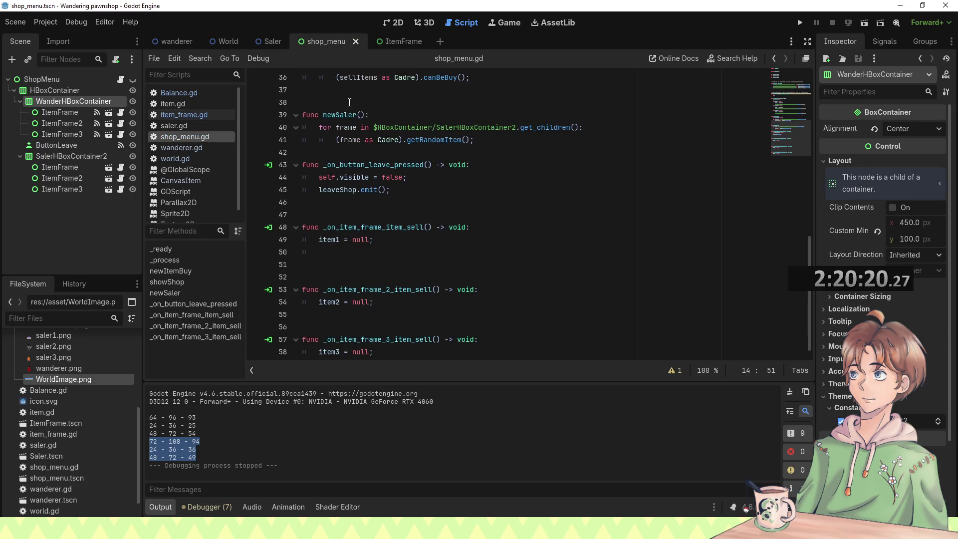
{"action": "left_click", "coordinate": [77, 115]}
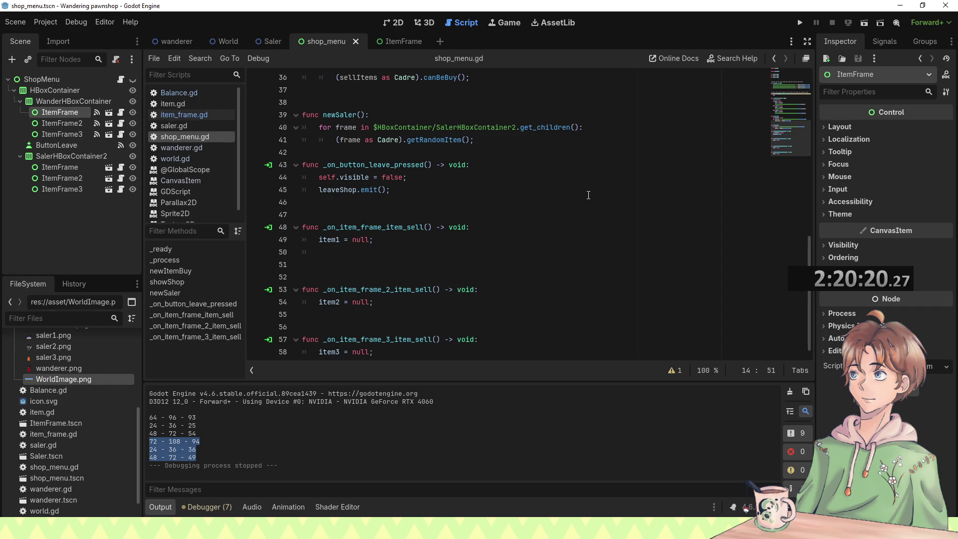
{"action": "scroll", "coordinate": [621, 161], "scroll_direction": "up", "scroll_amount": 10}
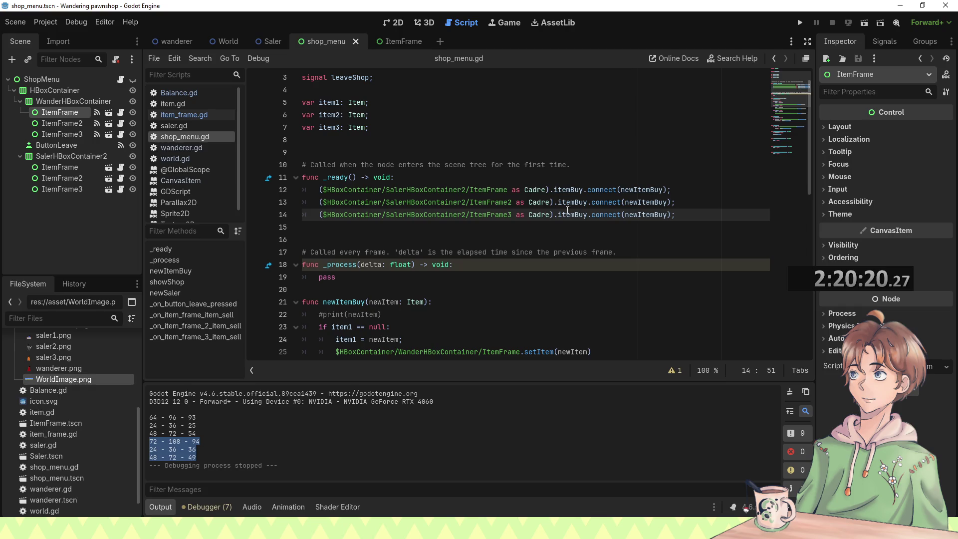
{"action": "scroll", "coordinate": [567, 210], "scroll_direction": "down", "scroll_amount": 5}
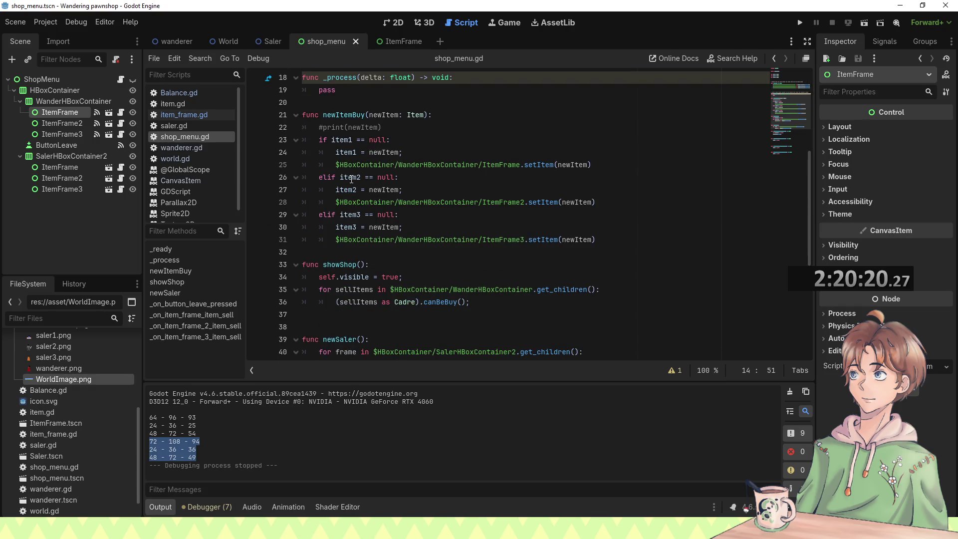
{"action": "mouse_move", "coordinate": [351, 179]}
{"action": "scroll", "coordinate": [353, 177], "scroll_direction": "down", "scroll_amount": 6}
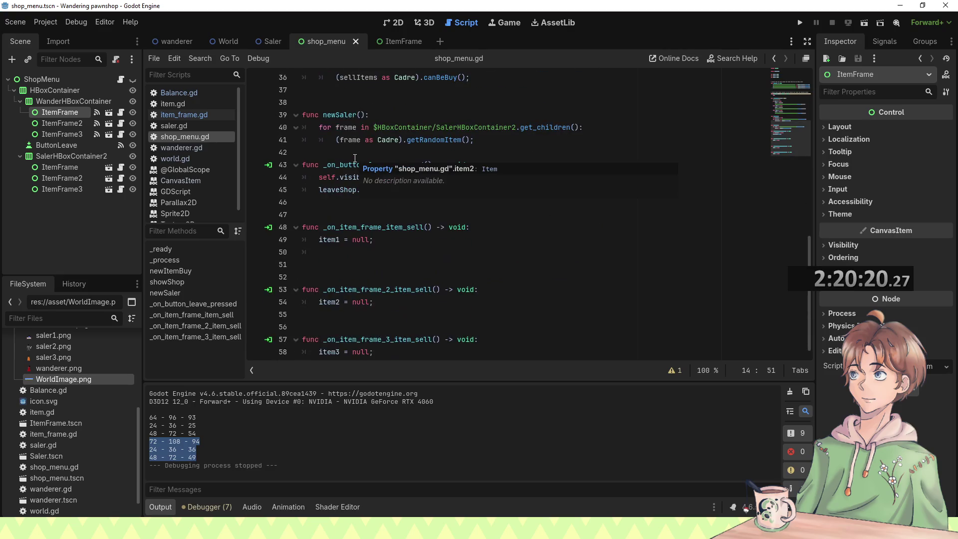
{"action": "scroll", "coordinate": [369, 282], "scroll_direction": "down", "scroll_amount": 1}
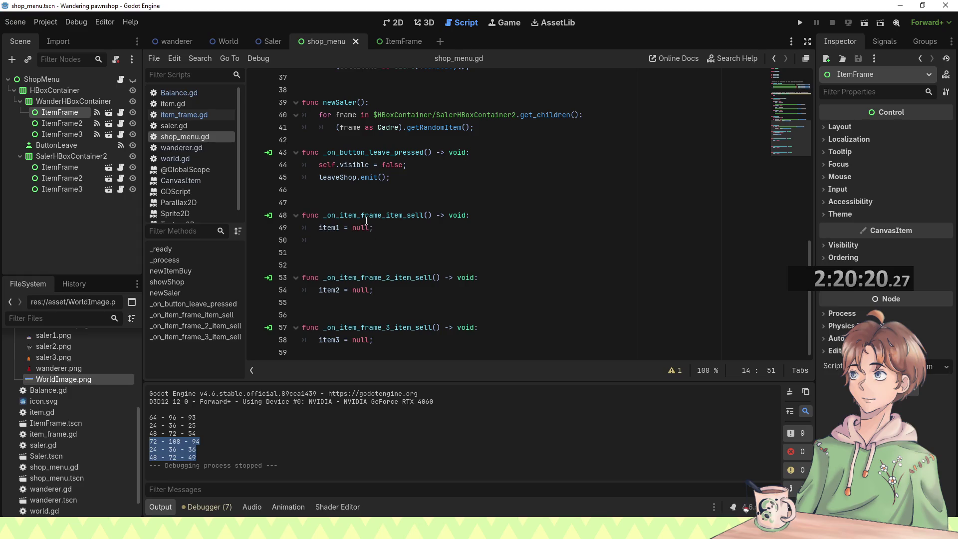
{"action": "mouse_move", "coordinate": [360, 197]}
{"action": "left_mouse_down"}
{"action": "mouse_move", "coordinate": [411, 336]}
{"action": "mouse_move", "coordinate": [397, 347]}
{"action": "left_mouse_up"}
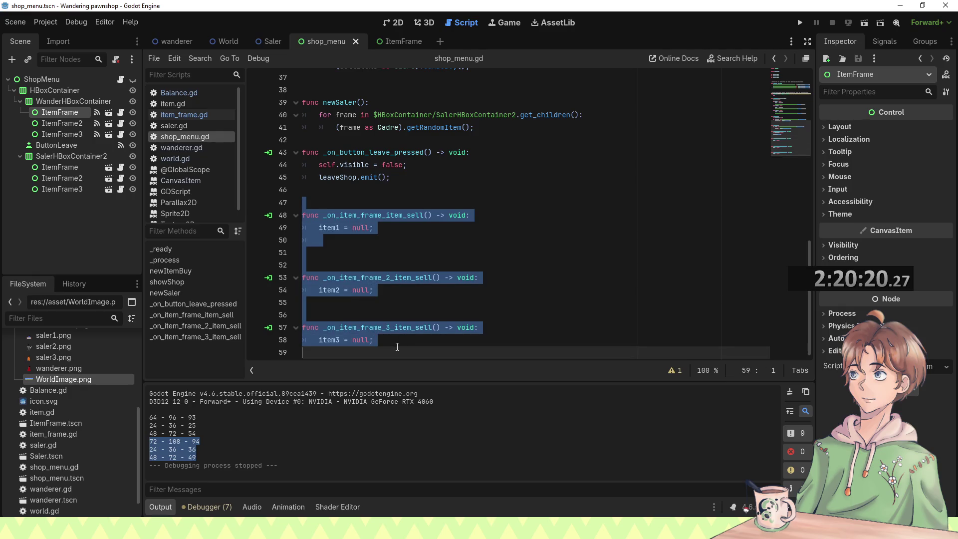
Step: Undo the deleted item3 line and item-sell handlers in shop_menu.gd, then save the script
{"action": "scroll", "coordinate": [400, 331], "scroll_direction": "up", "scroll_amount": 5}
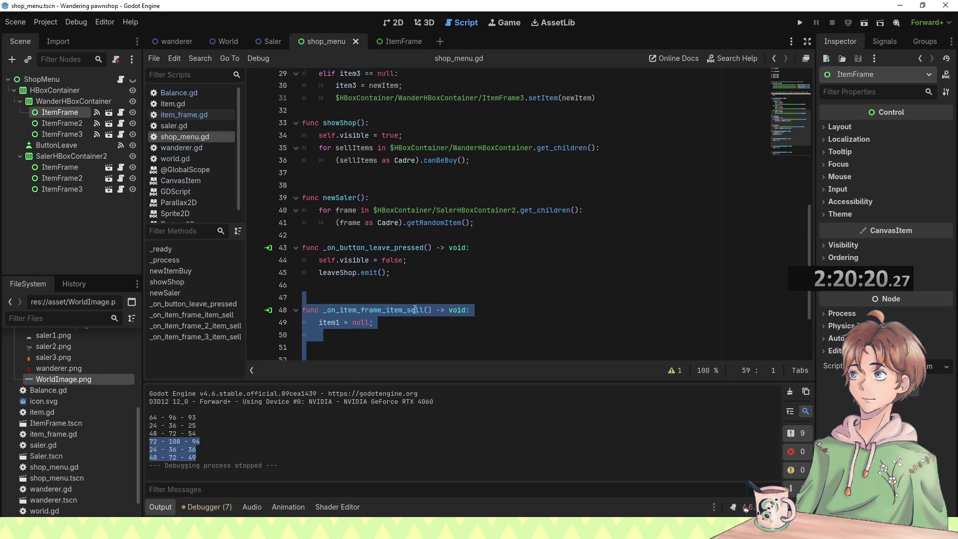
{"action": "key", "text": "Delete"}
{"action": "scroll", "coordinate": [399, 192], "scroll_direction": "up", "scroll_amount": 1}
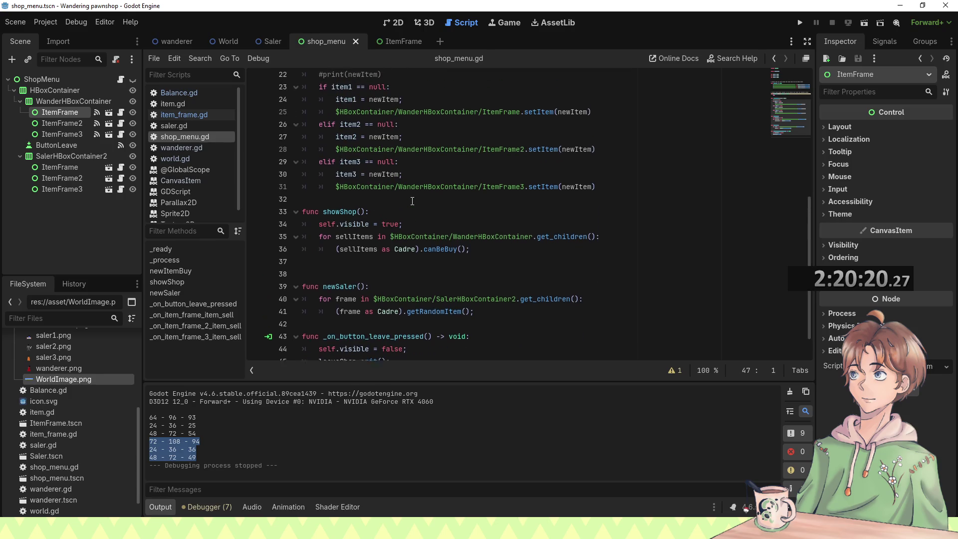
{"action": "left_click_drag", "start_coordinate": [419, 178], "coordinate": [430, 169]}
{"action": "key", "text": "Delete"}
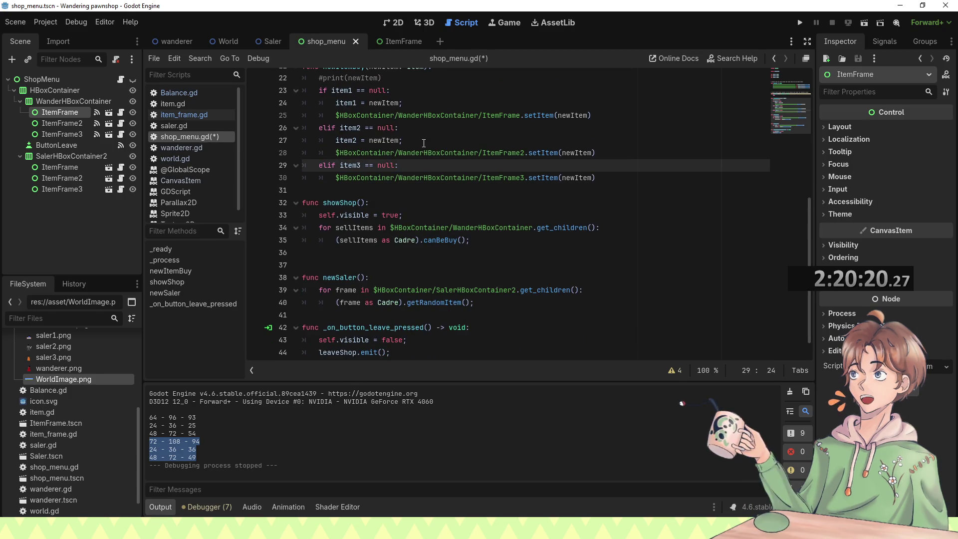
{"action": "key", "text": "ctrl+z"}
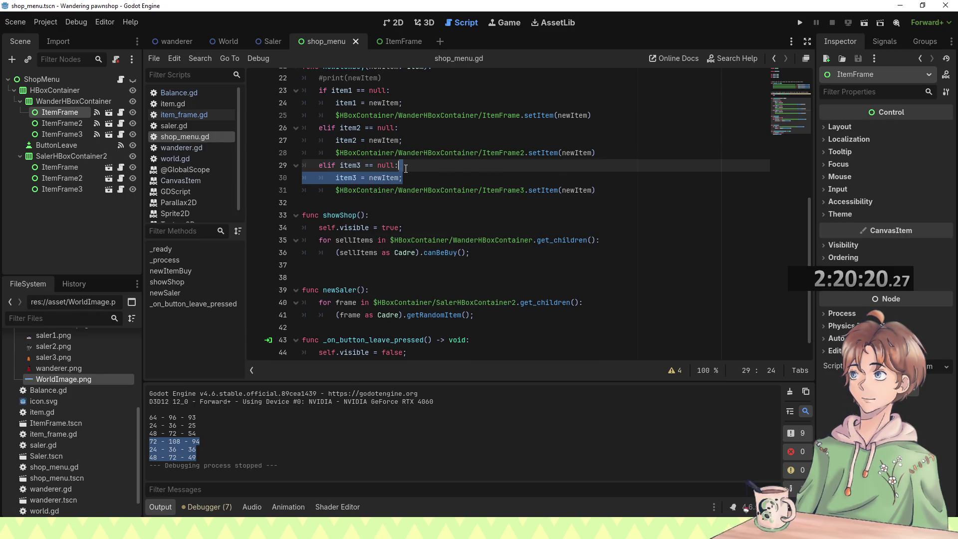
{"action": "key", "text": "ctrl+z"}
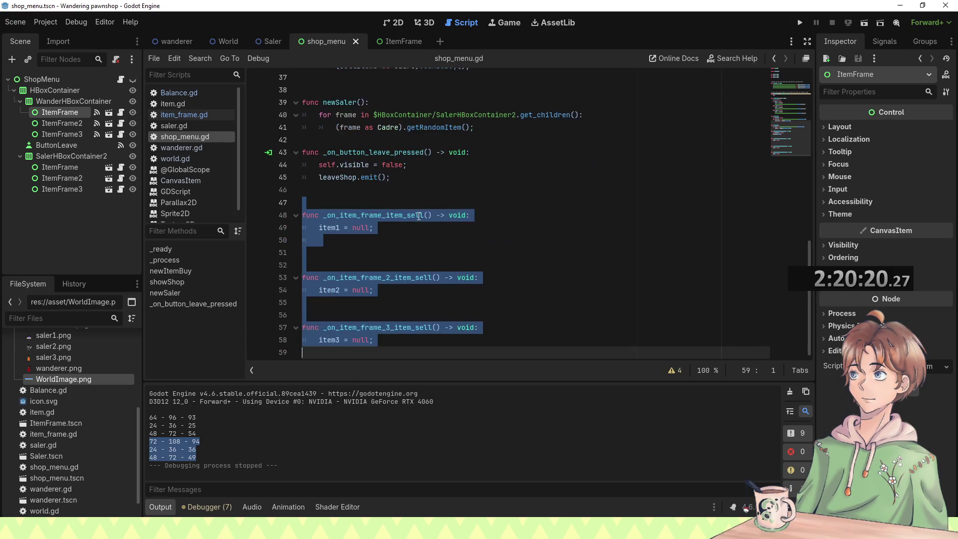
{"action": "left_click", "coordinate": [516, 260]}
{"action": "key", "text": "ctrl+s"}
Step: Check ItemFrame2's itemSell signal connection in the Signals panel
{"action": "left_click", "coordinate": [879, 43]}
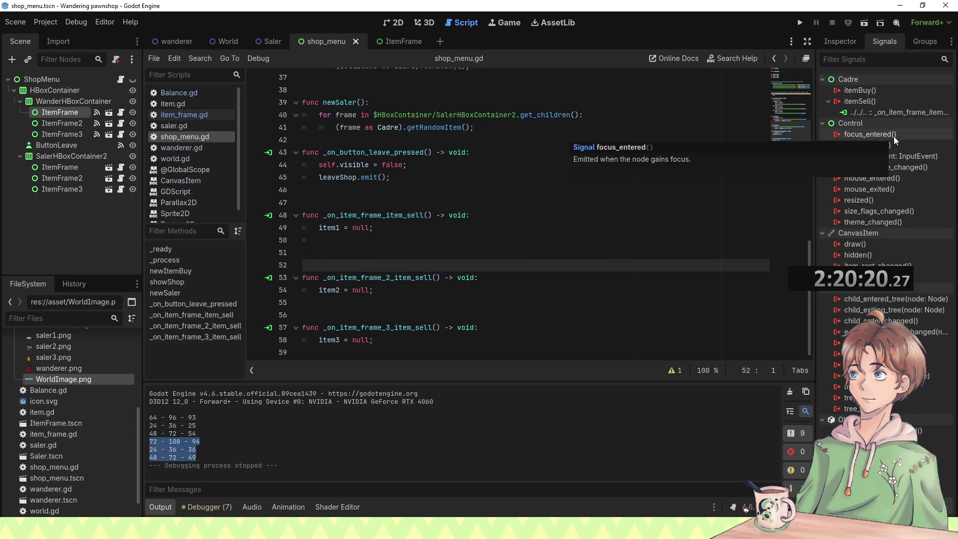
{"action": "left_click", "coordinate": [88, 123]}
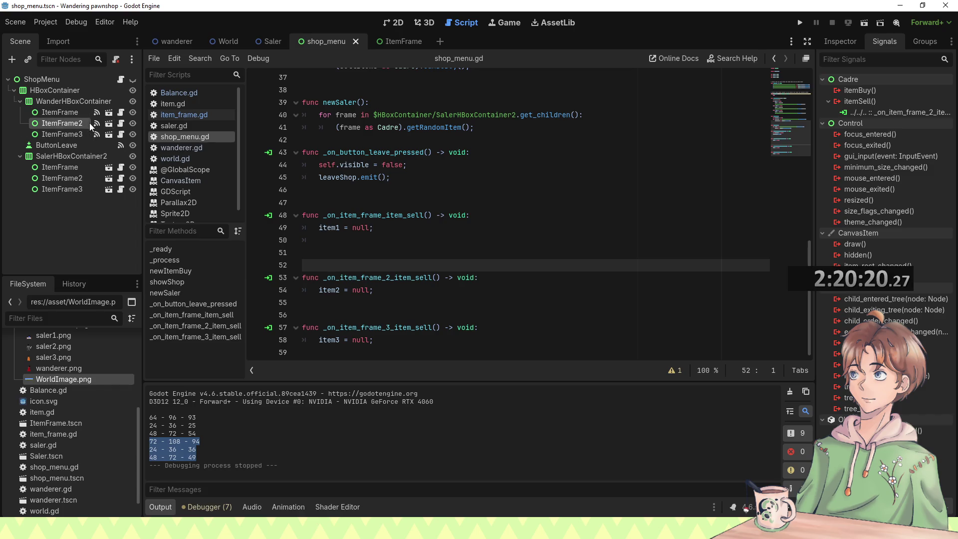
{"action": "left_click", "coordinate": [556, 275]}
{"action": "scroll", "coordinate": [556, 275], "scroll_direction": "up", "scroll_amount": 5}
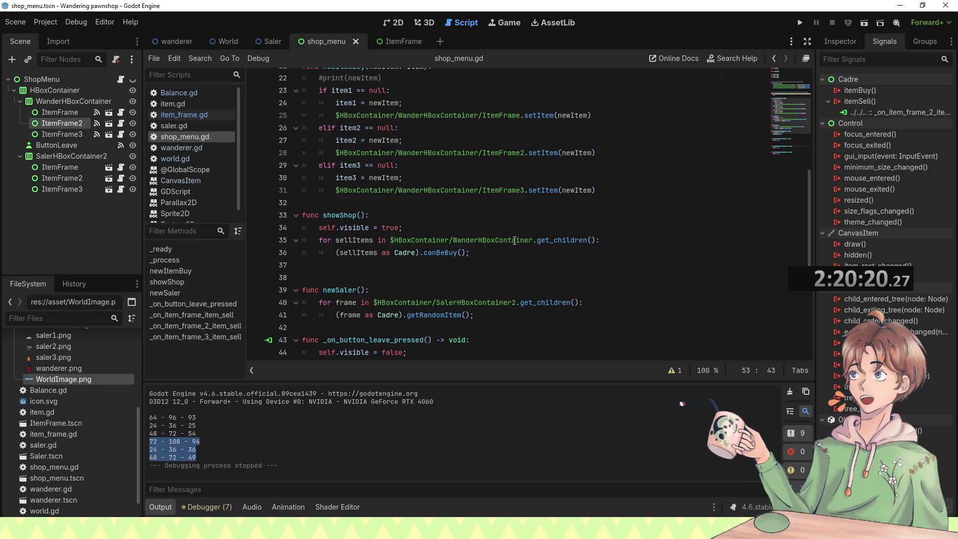
{"action": "scroll", "coordinate": [453, 150], "scroll_direction": "up", "scroll_amount": 3}
{"action": "scroll", "coordinate": [479, 190], "scroll_direction": "down", "scroll_amount": 4}
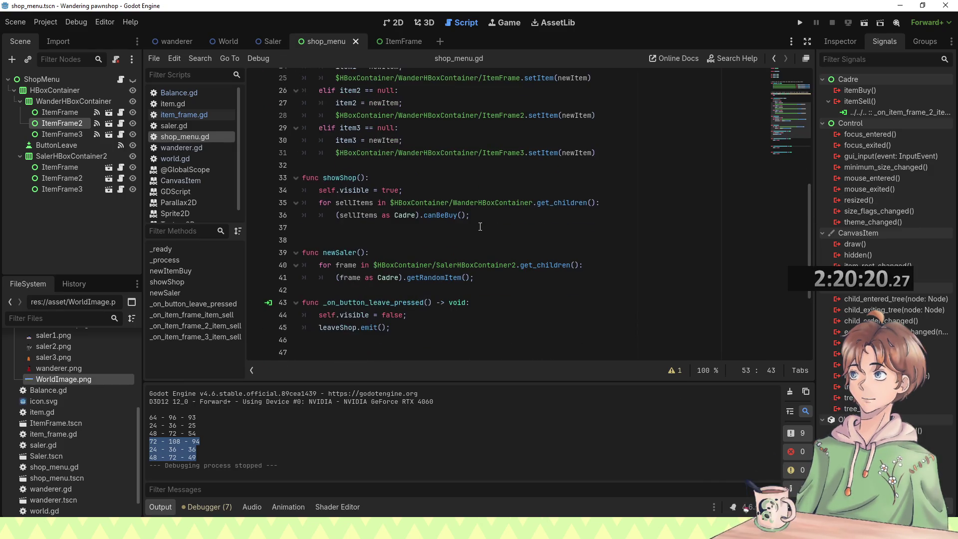
{"action": "scroll", "coordinate": [499, 190], "scroll_direction": "up", "scroll_amount": 3}
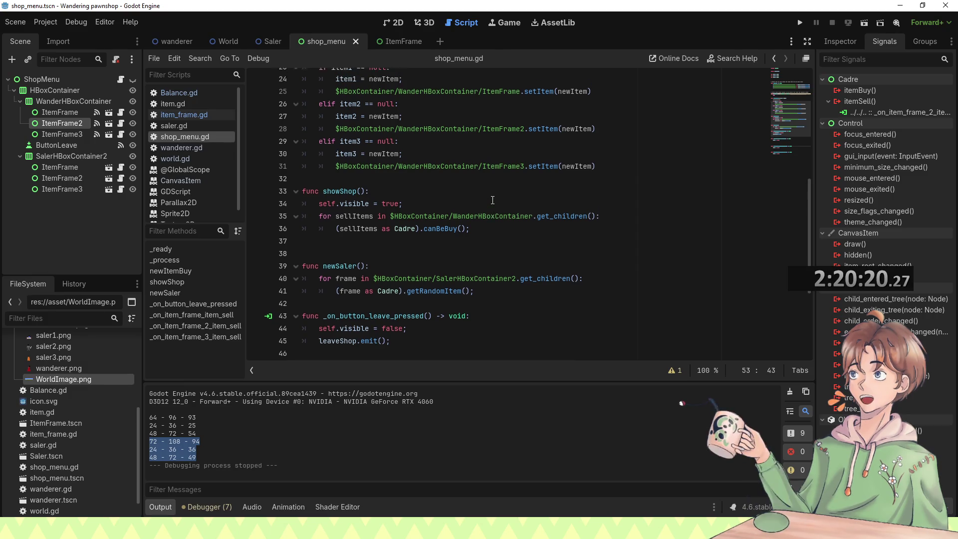
{"action": "left_click", "coordinate": [402, 44]}
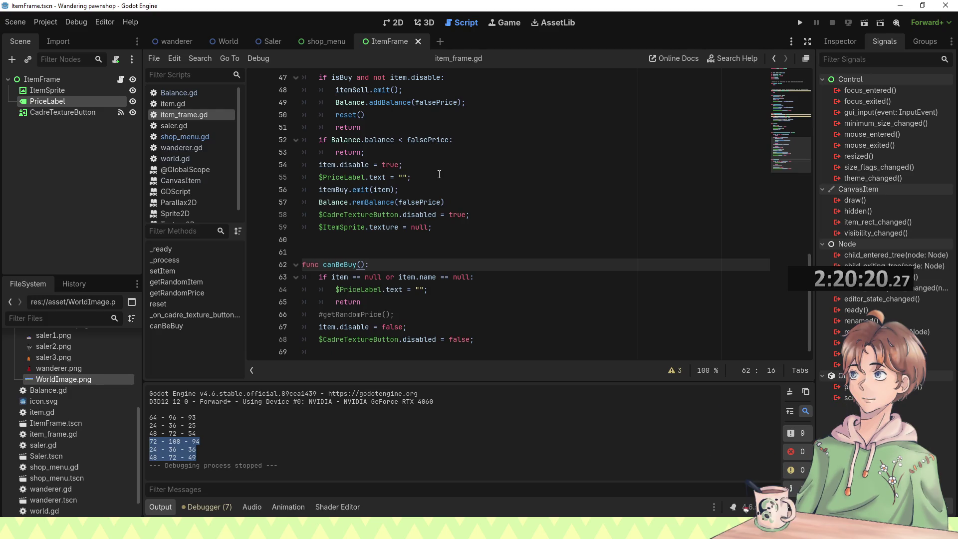
Step: Look through the shop_menu.gd, item_frame.gd and item.gd scripts
{"action": "scroll", "coordinate": [399, 264], "scroll_direction": "down", "scroll_amount": 1}
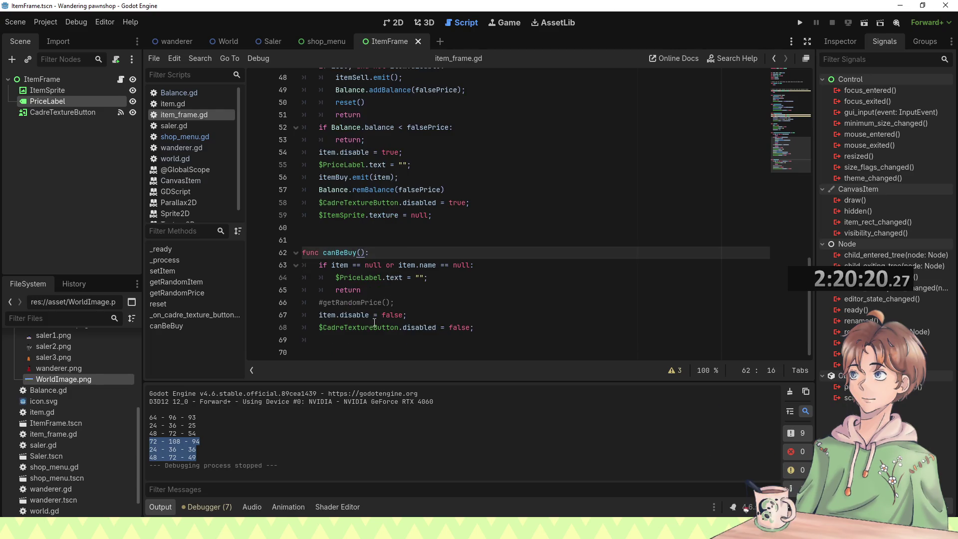
{"action": "mouse_move", "coordinate": [367, 322]}
{"action": "left_click", "coordinate": [325, 40]}
{"action": "left_click", "coordinate": [404, 43]}
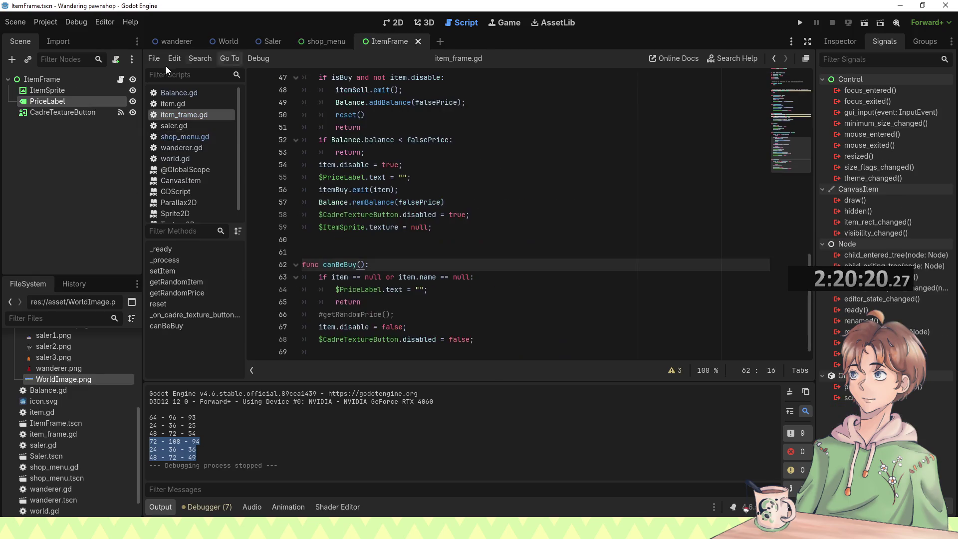
{"action": "left_click", "coordinate": [179, 103]}
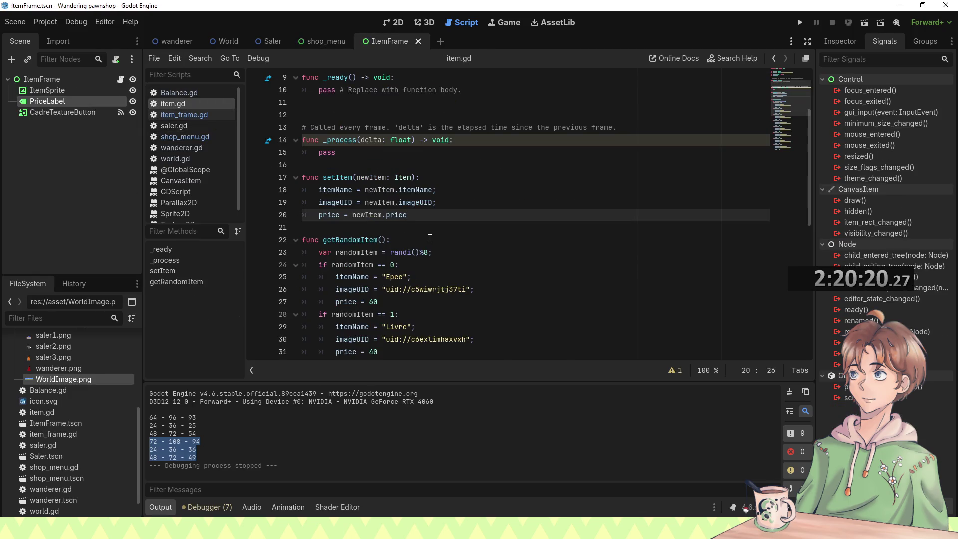
{"action": "left_click", "coordinate": [316, 43]}
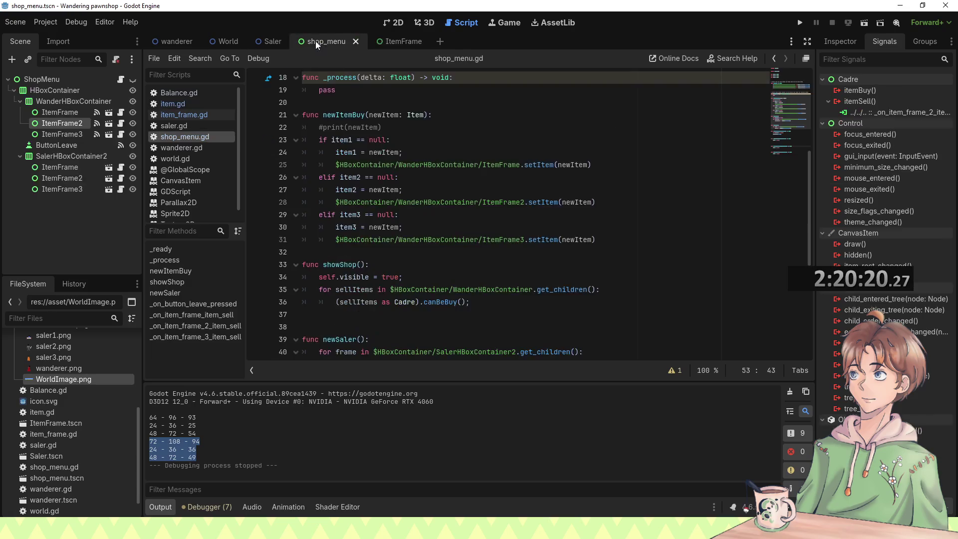
{"action": "scroll", "coordinate": [418, 242], "scroll_direction": "down", "scroll_amount": 6}
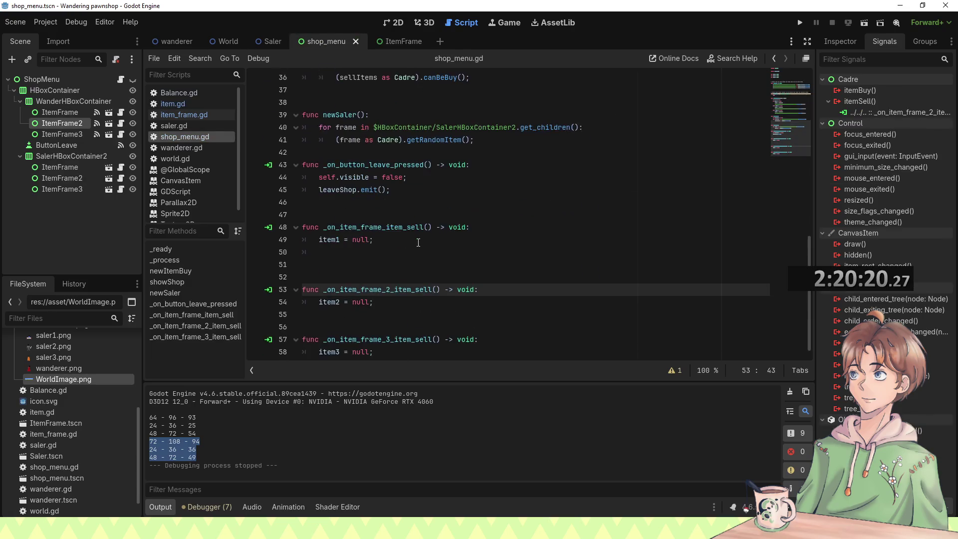
{"action": "left_click", "coordinate": [403, 41]}
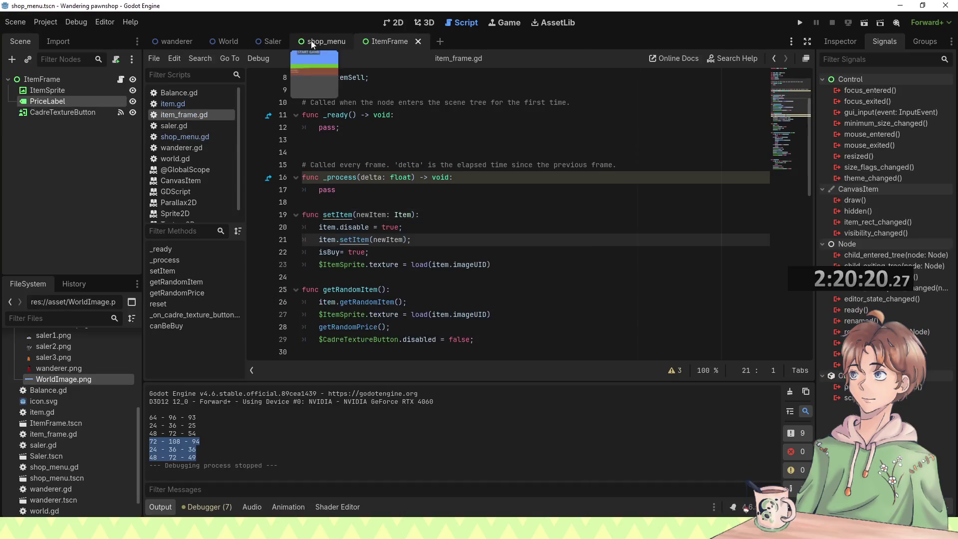
{"action": "left_click", "coordinate": [316, 42]}
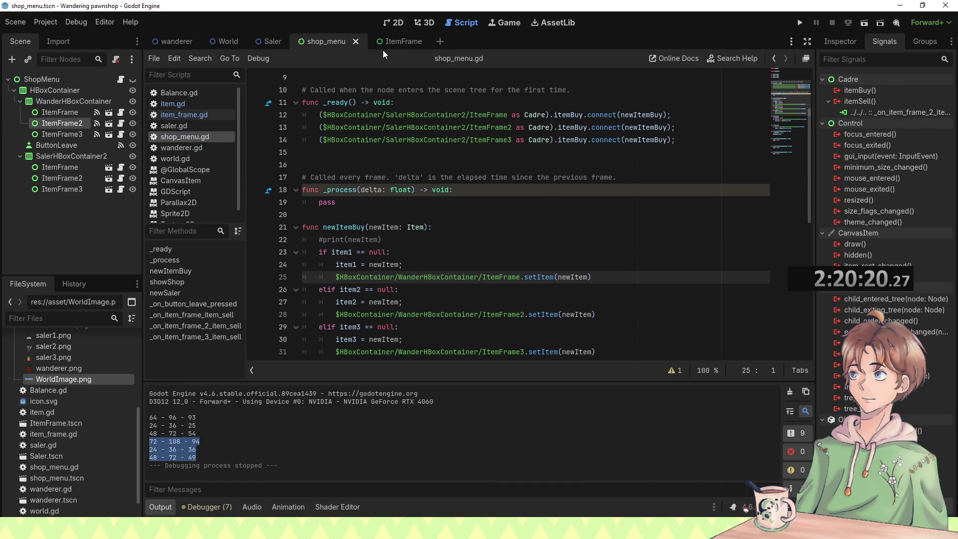
{"action": "left_click", "coordinate": [385, 44]}
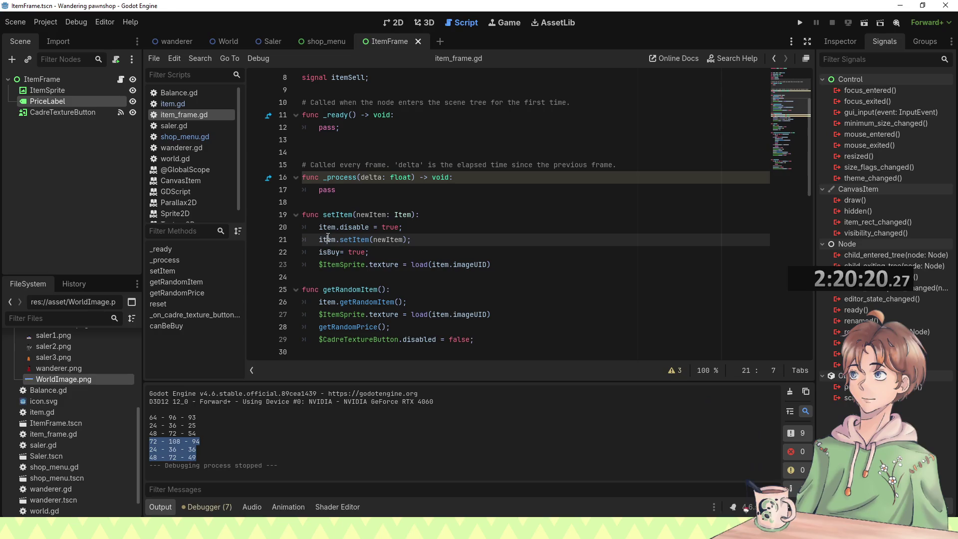
Step: Inspect the setItem call on line 21 of item_frame.gd and its definition in item.gd
{"action": "left_click", "coordinate": [423, 232]}
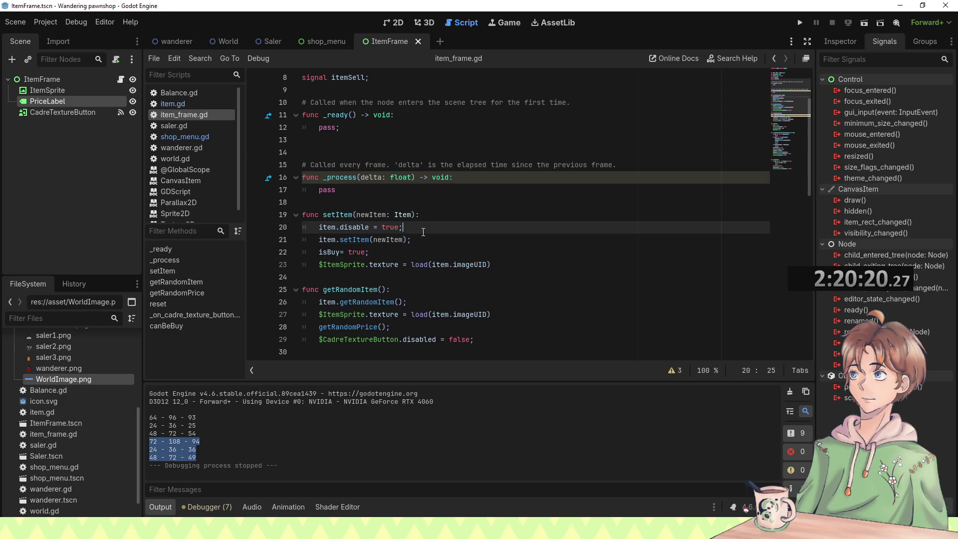
{"action": "left_click", "coordinate": [335, 240]}
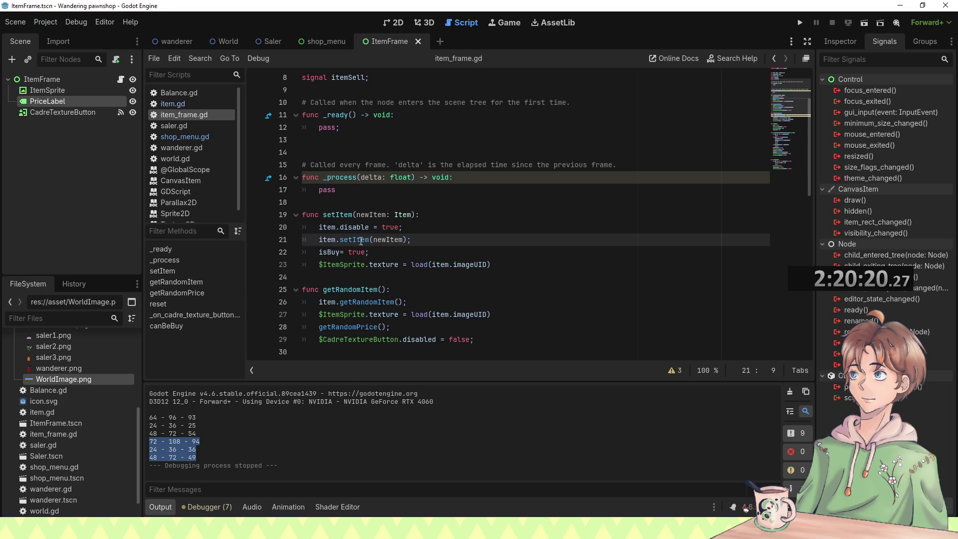
{"action": "mouse_move", "coordinate": [385, 242]}
{"action": "left_click", "coordinate": [408, 231]}
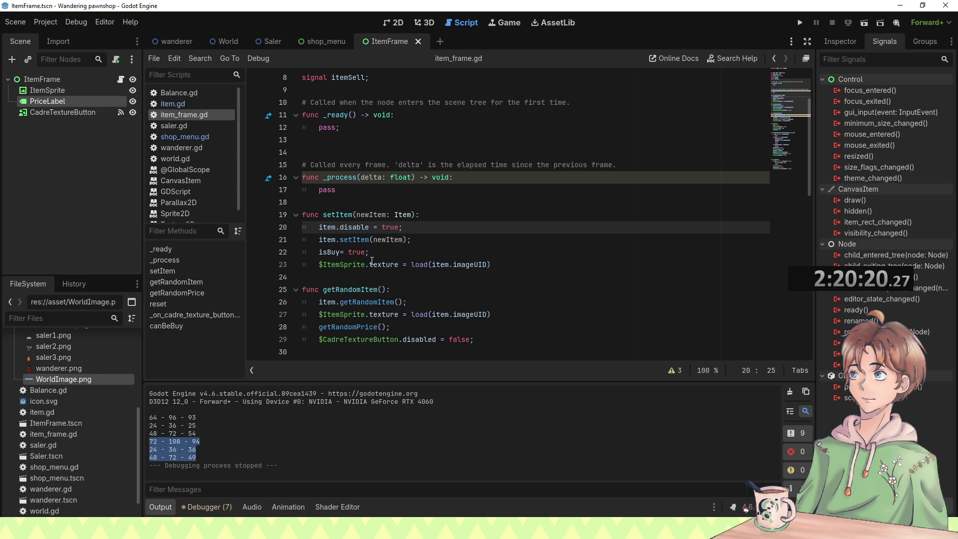
{"action": "mouse_move", "coordinate": [372, 261]}
{"action": "scroll", "coordinate": [399, 262], "scroll_direction": "down", "scroll_amount": 13}
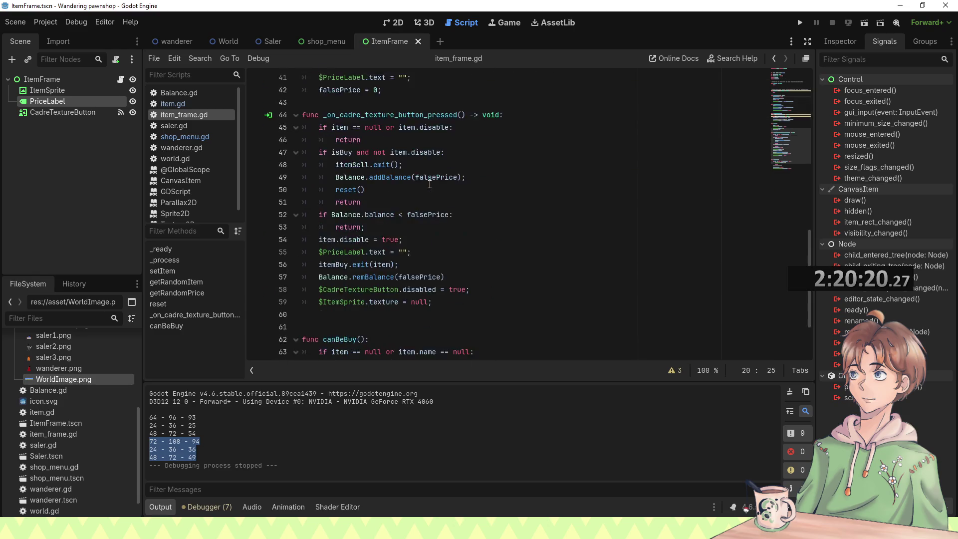
{"action": "scroll", "coordinate": [406, 223], "scroll_direction": "up", "scroll_amount": 10}
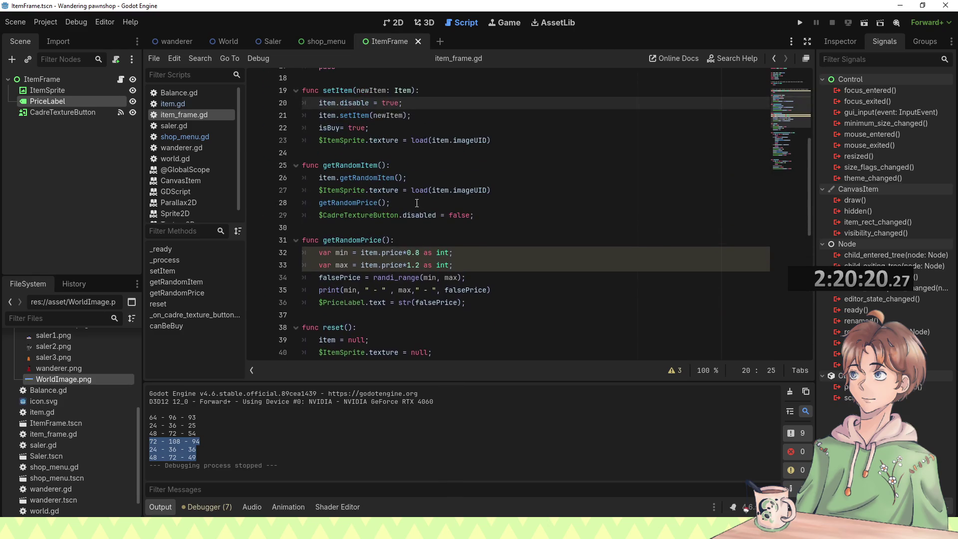
{"action": "key", "text": "Up"}
{"action": "key", "text": "Home"}
{"action": "scroll", "coordinate": [391, 120], "scroll_direction": "up", "scroll_amount": 3}
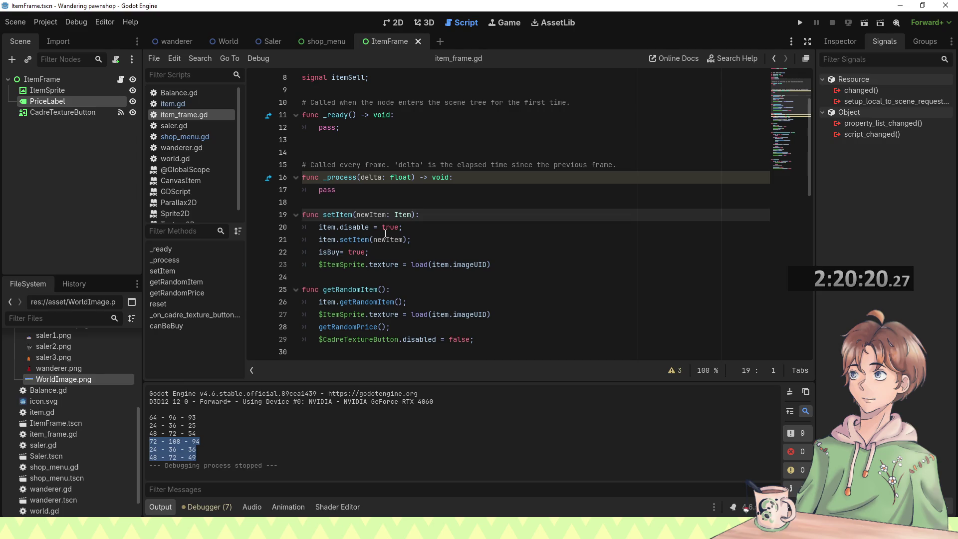
{"action": "left_click", "coordinate": [370, 241]}
{"action": "left_click", "coordinate": [367, 241], "text": "ctrl"}
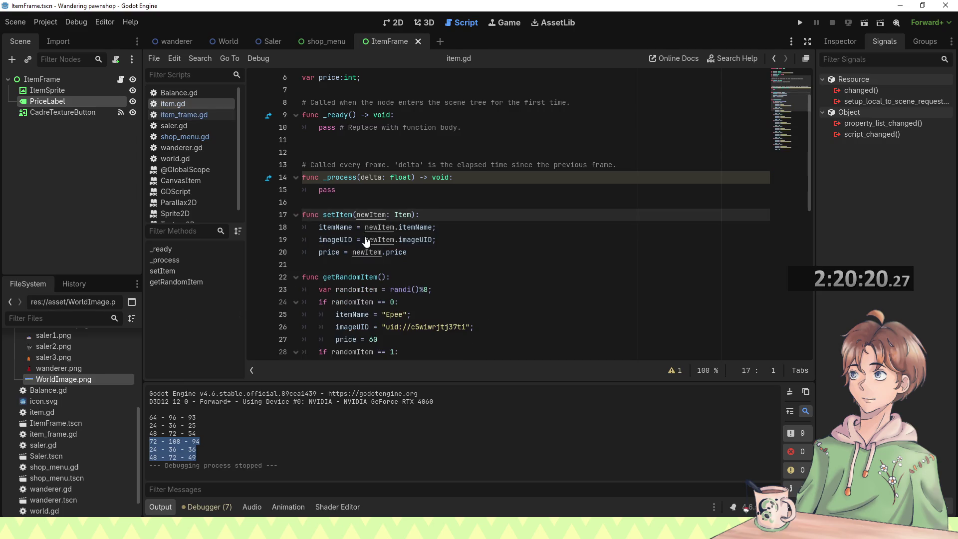
Step: Remove ' or item.name == null' from canBeBuy's line 63 condition and launch a new game
{"action": "left_click", "coordinate": [324, 42]}
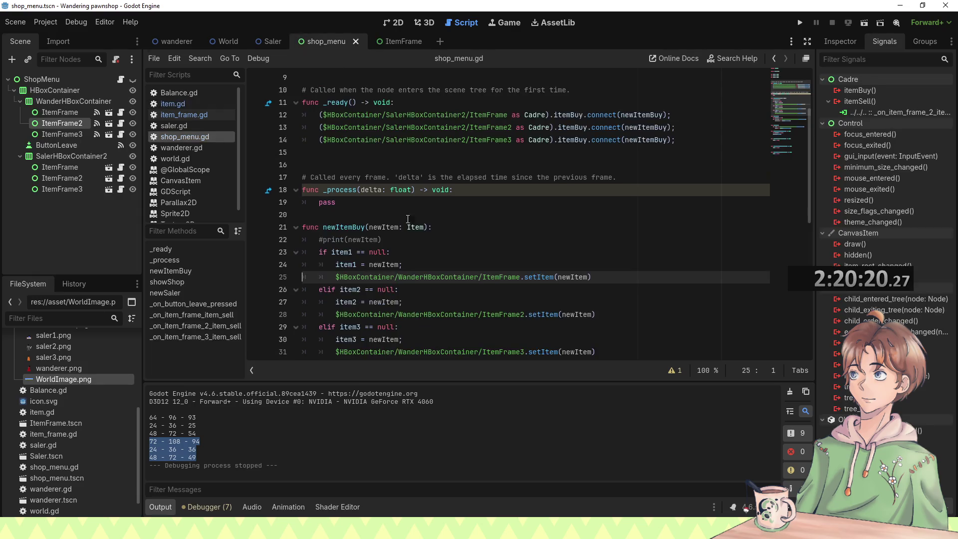
{"action": "scroll", "coordinate": [407, 258], "scroll_direction": "down", "scroll_amount": 10}
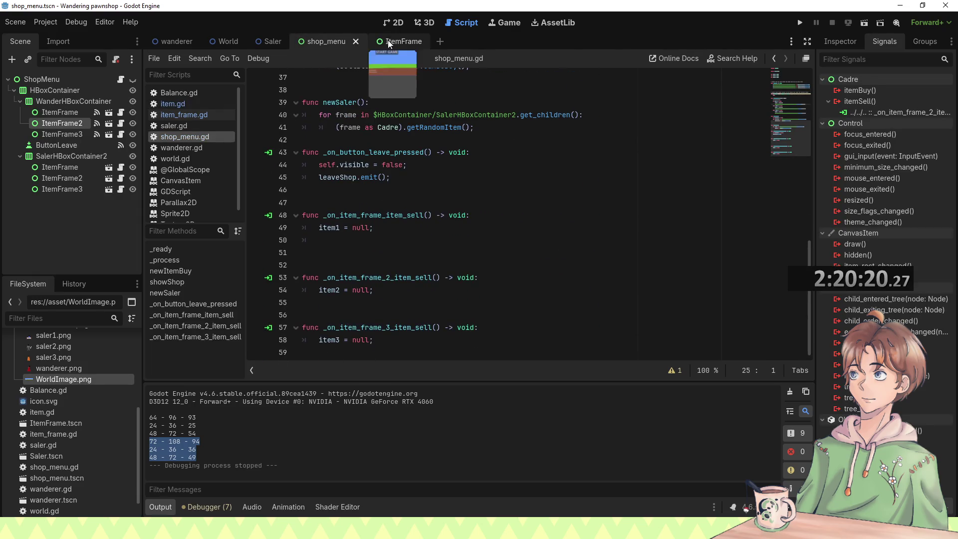
{"action": "left_click", "coordinate": [391, 41]}
{"action": "scroll", "coordinate": [402, 230], "scroll_direction": "down", "scroll_amount": 15}
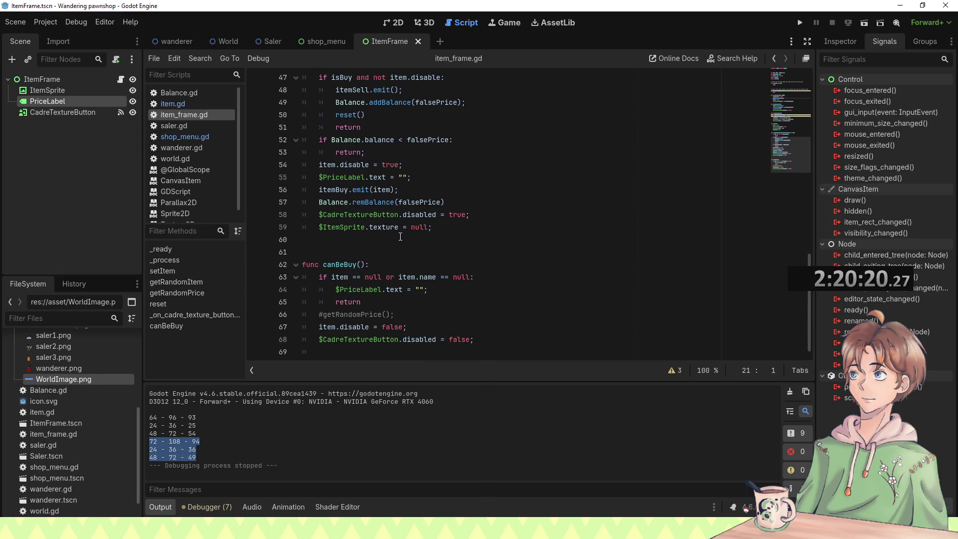
{"action": "left_click_drag", "start_coordinate": [383, 277], "coordinate": [469, 275]}
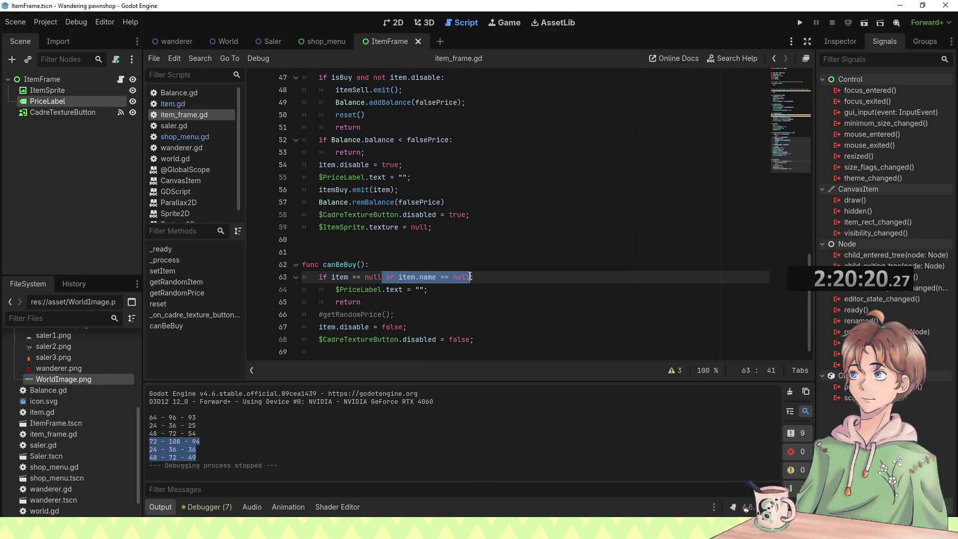
{"action": "key", "text": "BackSpace"}
{"action": "key", "text": "F5"}
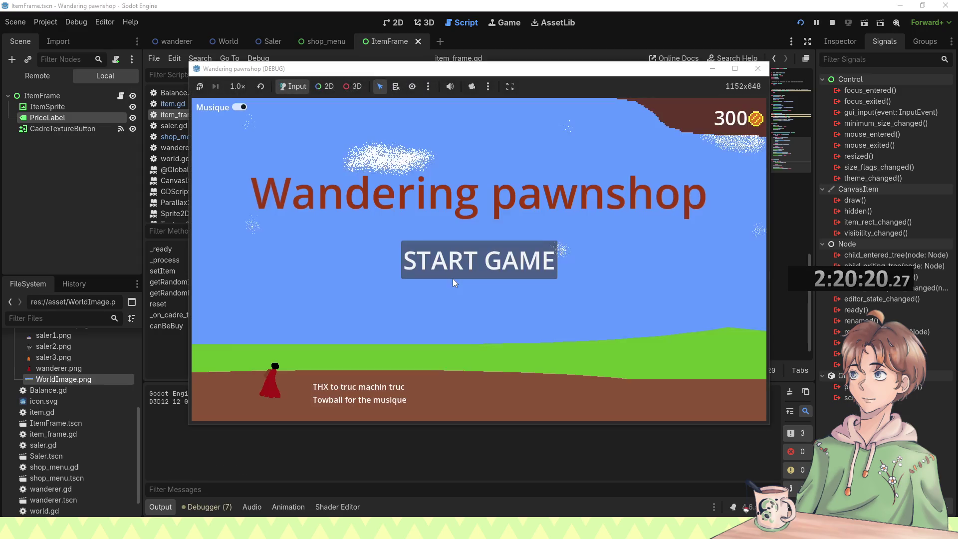
{"action": "left_click", "coordinate": [477, 273]}
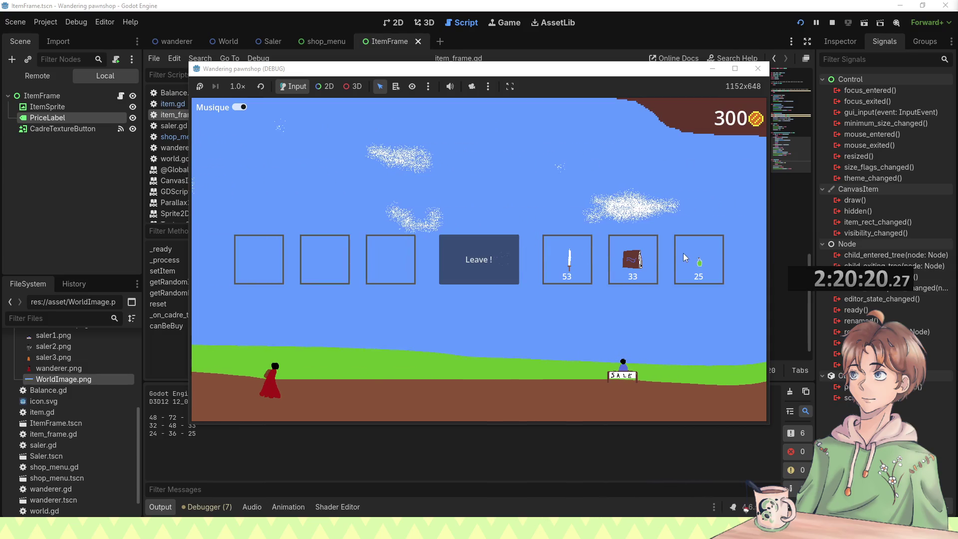
Step: Buy the green item priced 25, leave the shop, then sell the green potion and close the game
{"action": "left_click", "coordinate": [698, 262]}
{"action": "left_click", "coordinate": [472, 258]}
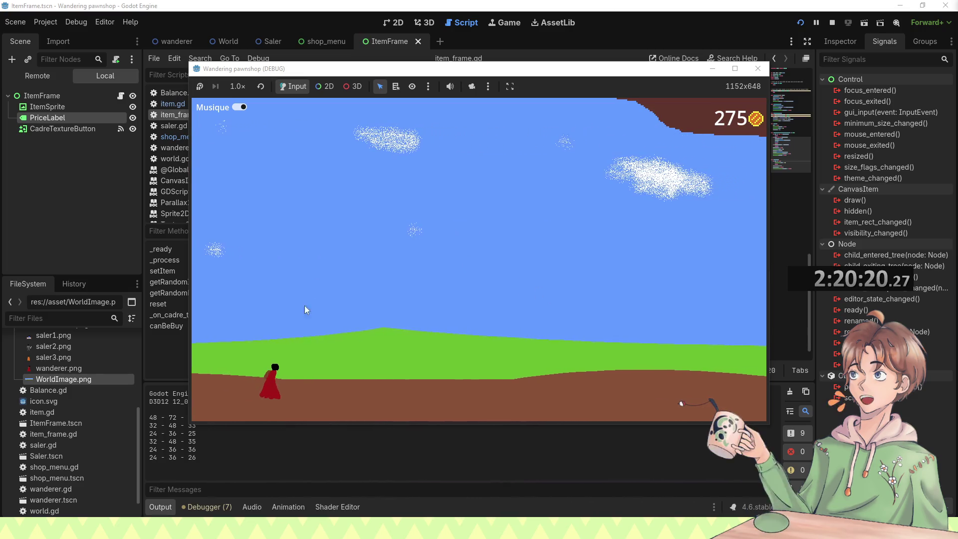
{"action": "left_click_drag", "start_coordinate": [150, 441], "coordinate": [180, 447]}
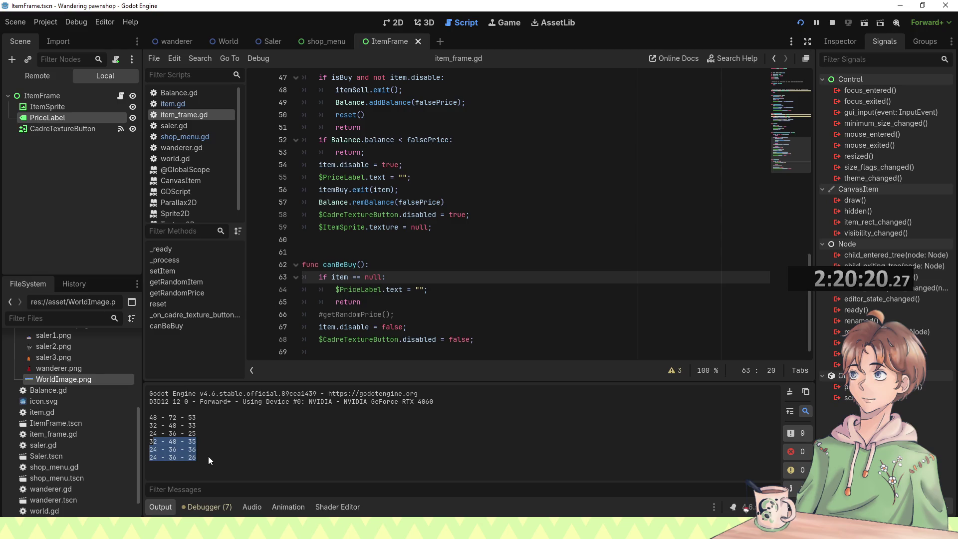
{"action": "left_click", "coordinate": [243, 500]}
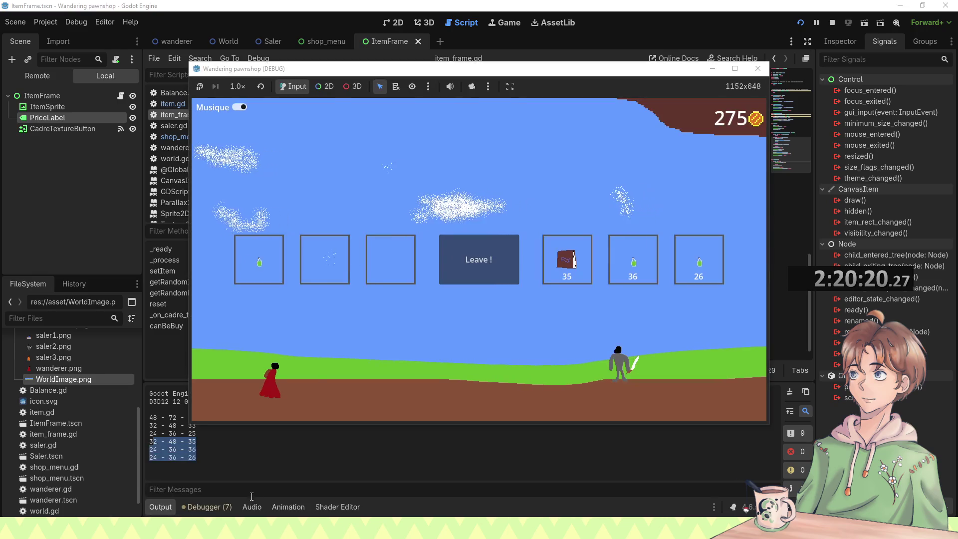
{"action": "left_click", "coordinate": [268, 255]}
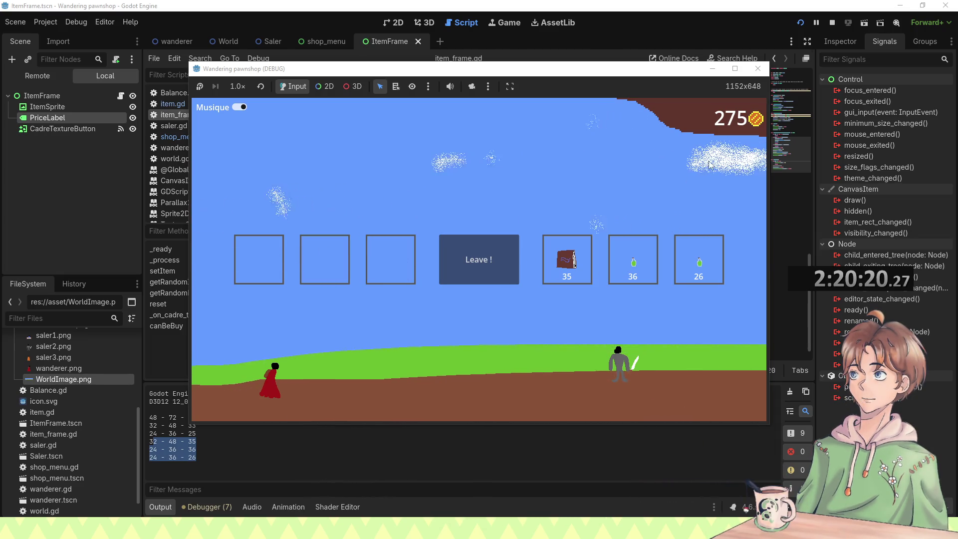
{"action": "left_click", "coordinate": [761, 68]}
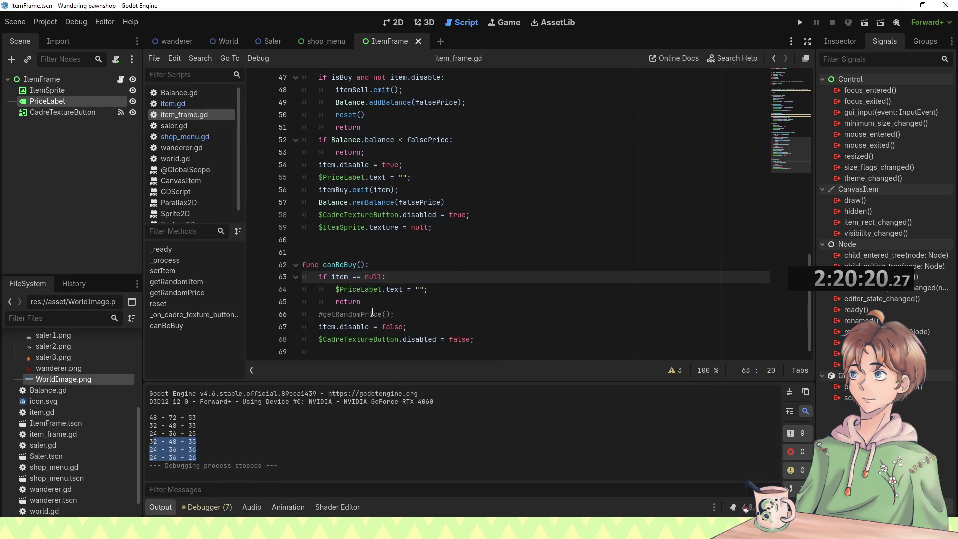
Step: Uncomment the getRandomPrice() call in canBeBuy and test it in a new game
{"action": "left_click", "coordinate": [334, 289]}
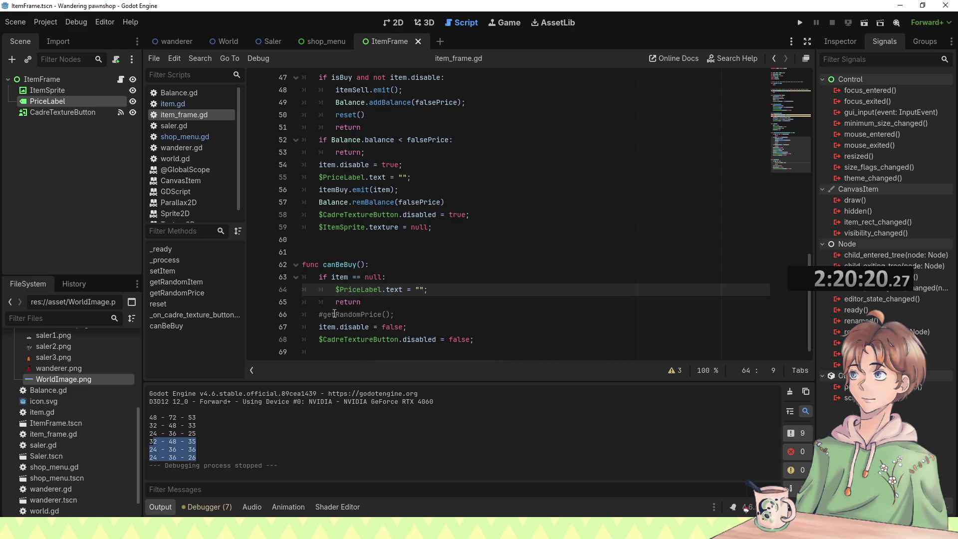
{"action": "left_click", "coordinate": [328, 313]}
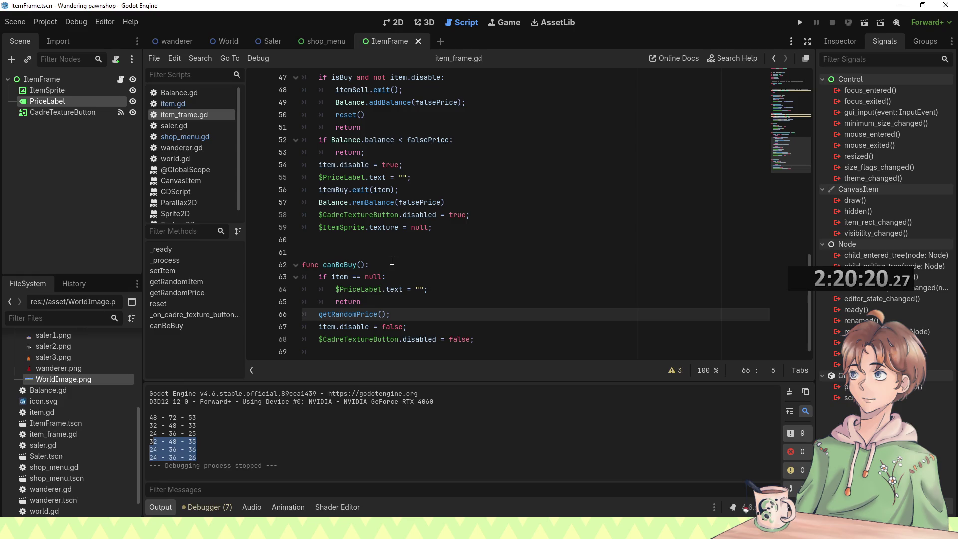
{"action": "key", "text": "F5"}
{"action": "left_click", "coordinate": [442, 262]}
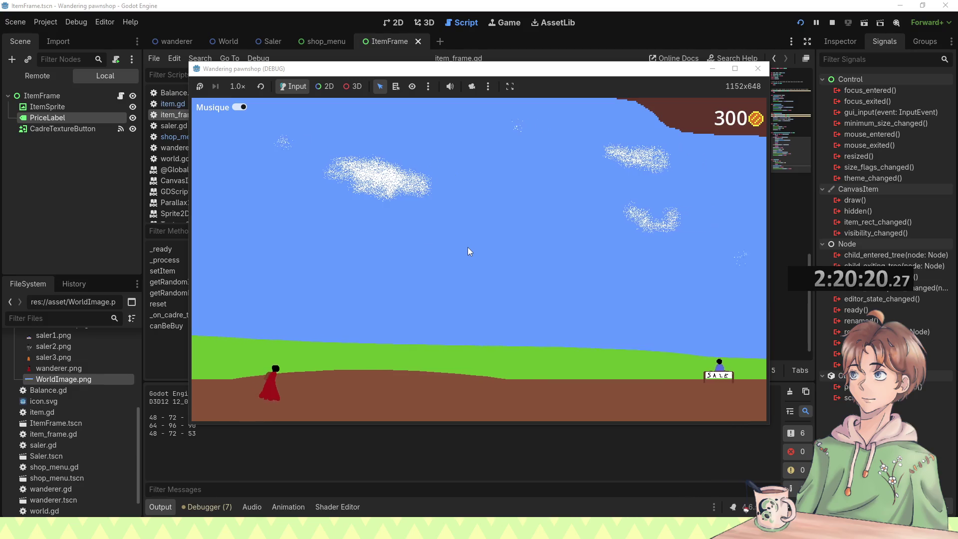
{"action": "left_click", "coordinate": [487, 260]}
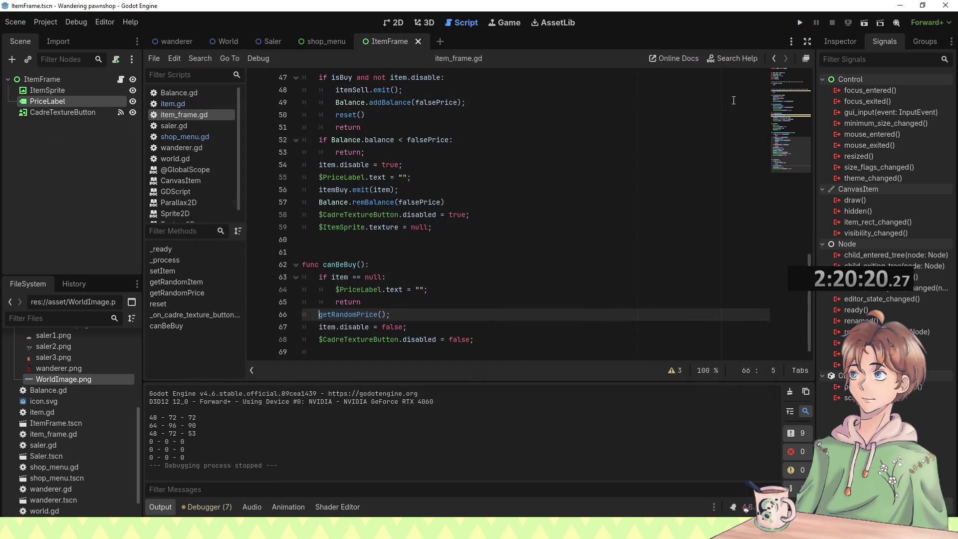
Step: Revert getRandomPrice() to commented out, then save and run a new game
{"action": "left_click", "coordinate": [482, 271]}
{"action": "key", "text": "ctrl+z"}
{"action": "key", "text": "ctrl+z"}
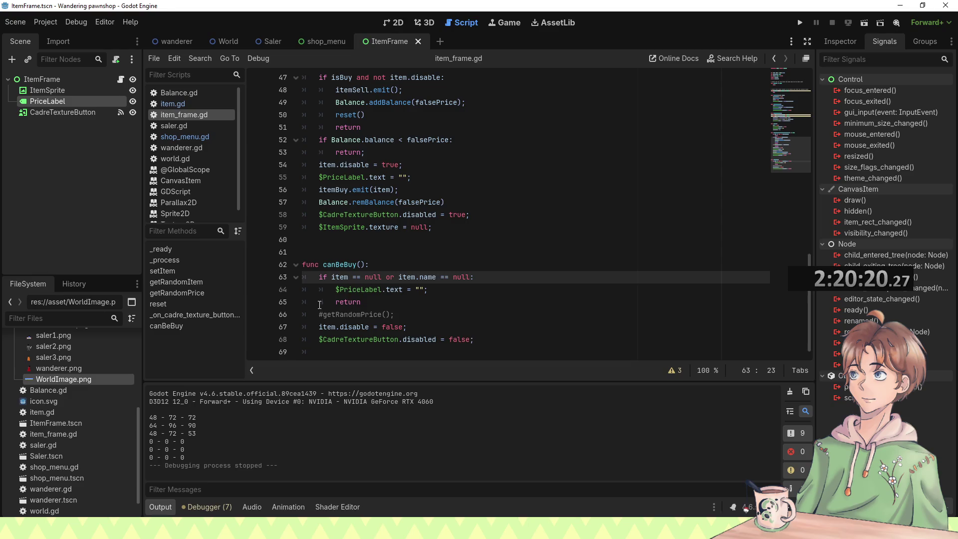
{"action": "left_click", "coordinate": [318, 314]}
{"action": "key", "text": "F5"}
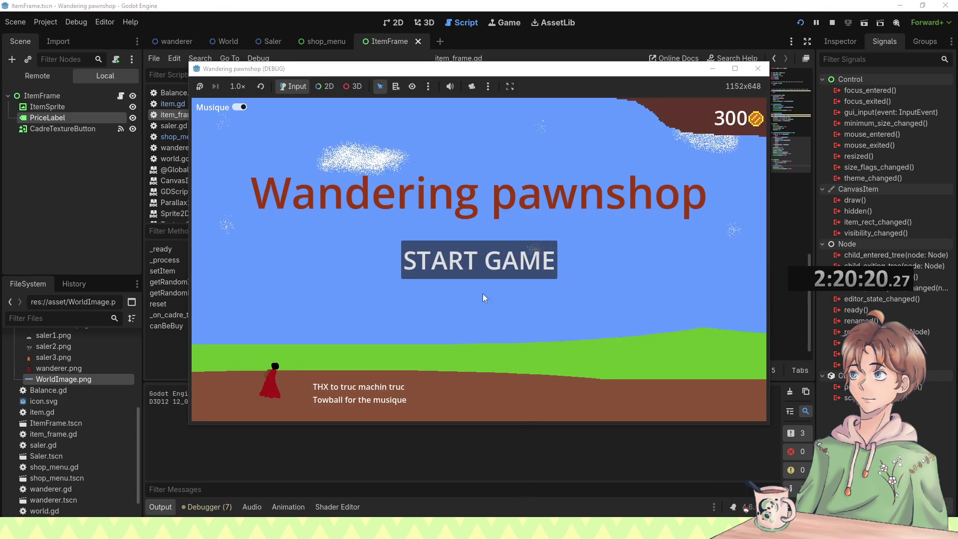
{"action": "left_click", "coordinate": [514, 262]}
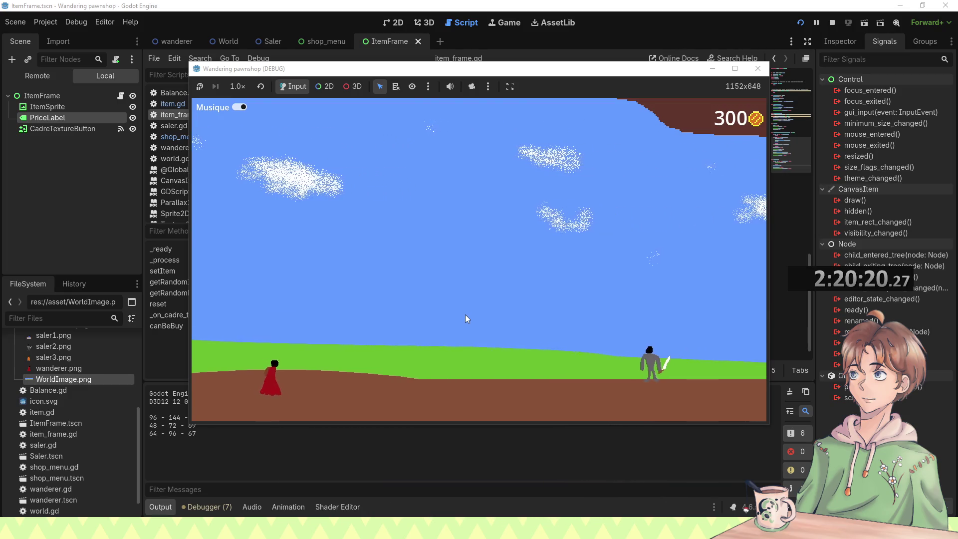
Step: Close the game, extend line 63 with 'or item.name == null', and relaunch a new game
{"action": "left_click", "coordinate": [758, 69]}
{"action": "double_click", "coordinate": [462, 277]}
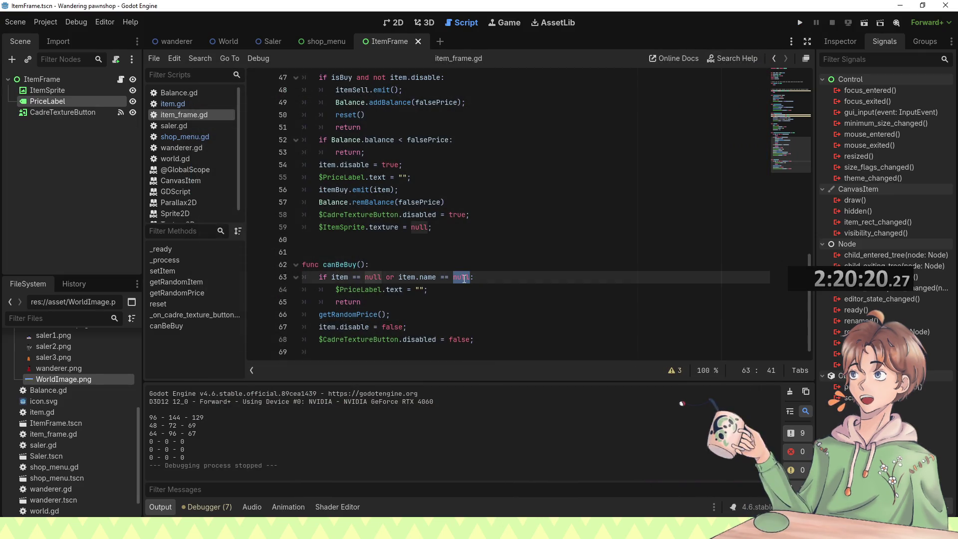
{"action": "key", "text": "F5"}
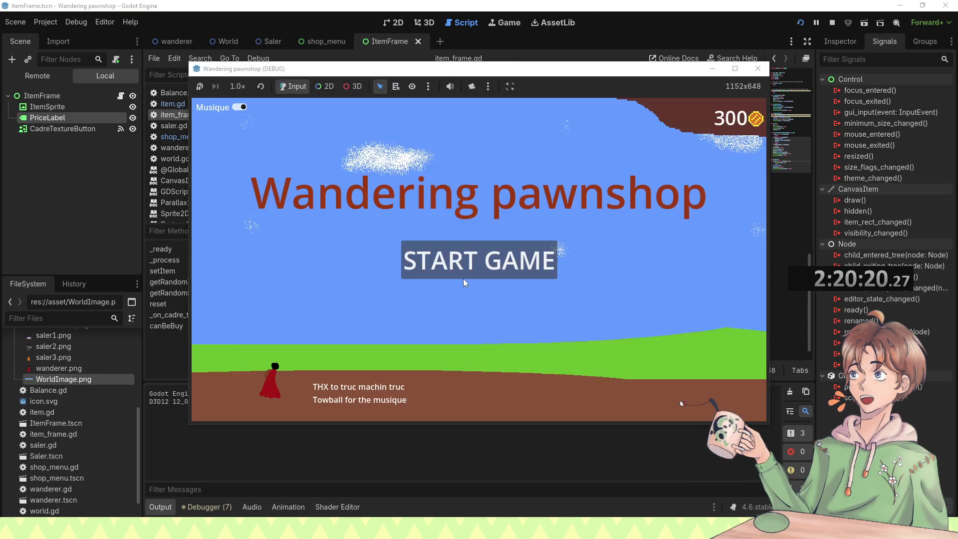
{"action": "left_click", "coordinate": [462, 277]}
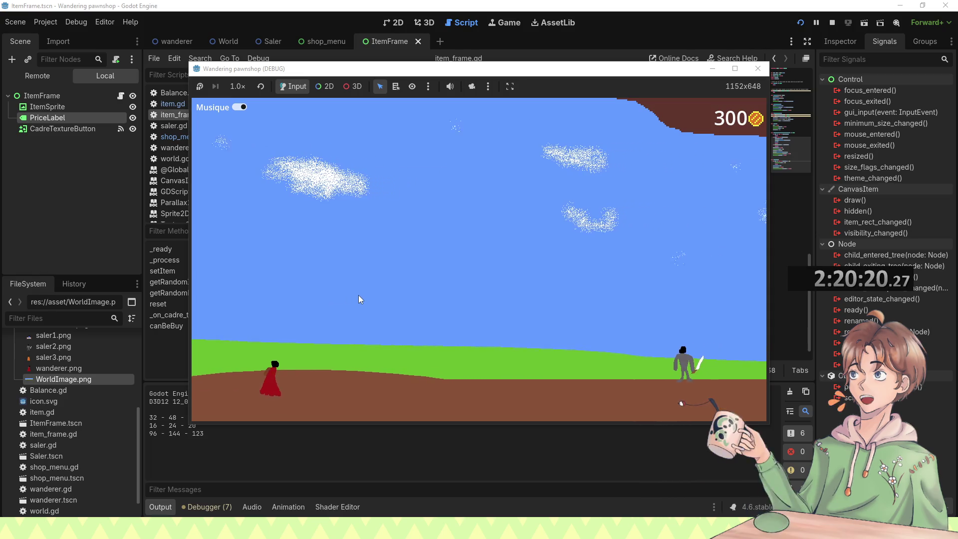
Step: Buy the torch, the 38 book and the 123 item, leave the shop, and select the last output price 78
{"action": "left_click", "coordinate": [647, 249]}
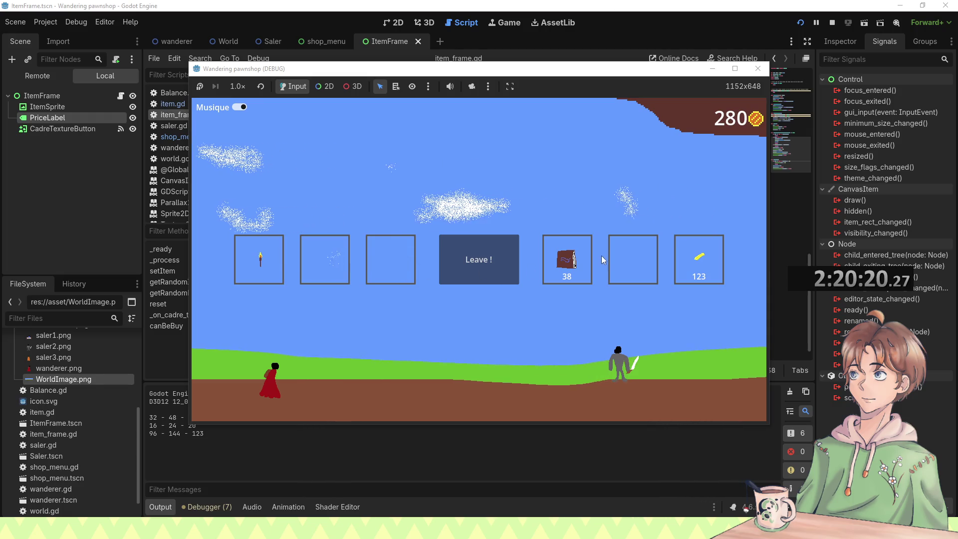
{"action": "left_click", "coordinate": [578, 266]}
{"action": "left_click", "coordinate": [704, 256]}
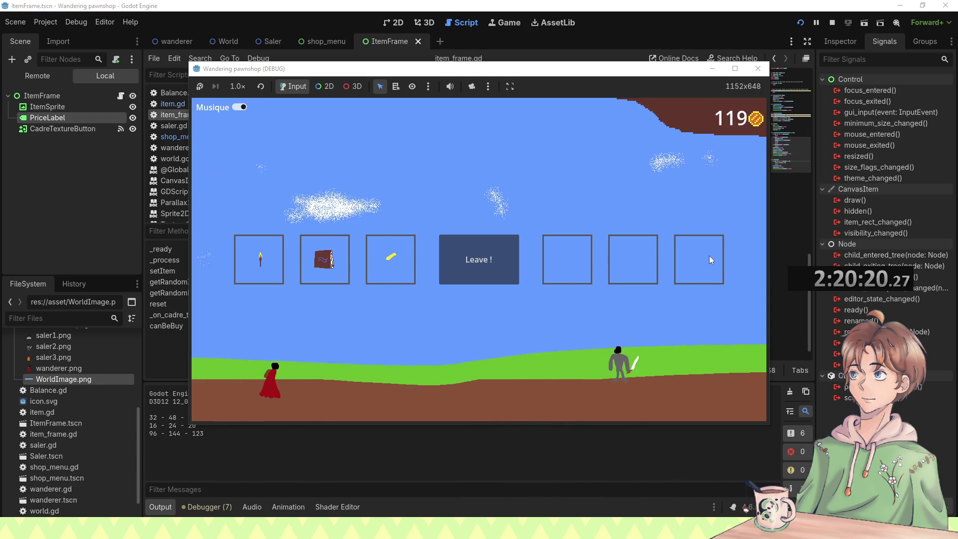
{"action": "left_click", "coordinate": [485, 272]}
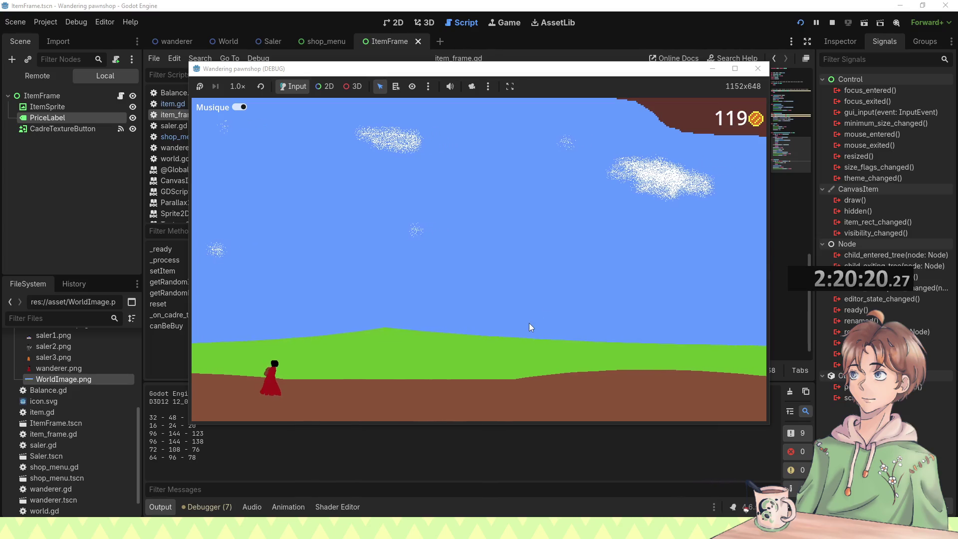
{"action": "double_click", "coordinate": [192, 457]}
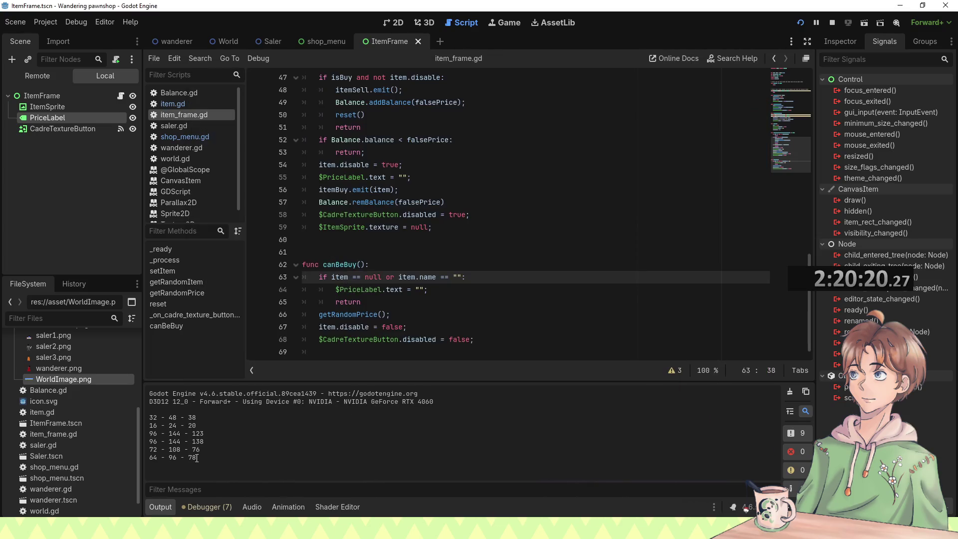
Step: Check the latest shop prices, close the game, and review canBeBuy's null and name checks on lines 63–67
{"action": "left_click", "coordinate": [255, 495]}
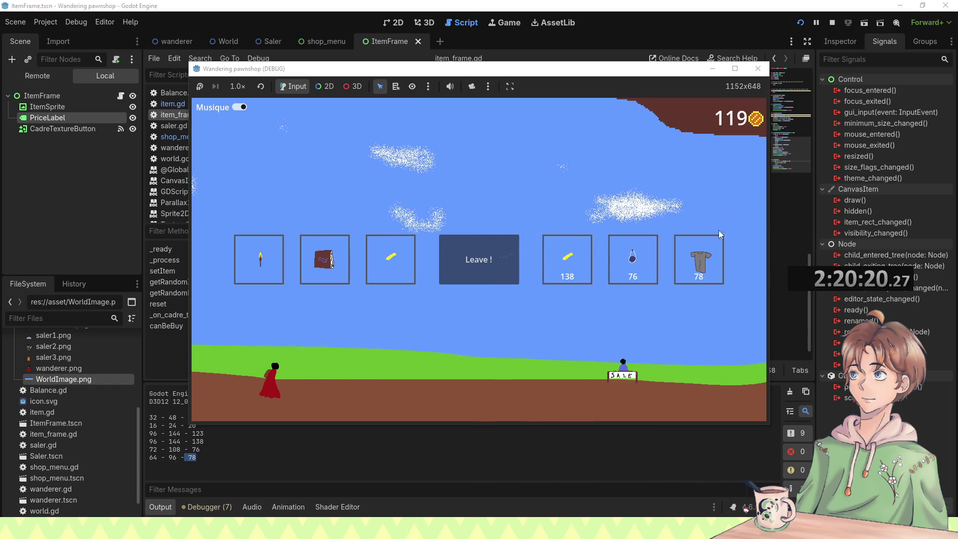
{"action": "left_click", "coordinate": [757, 70]}
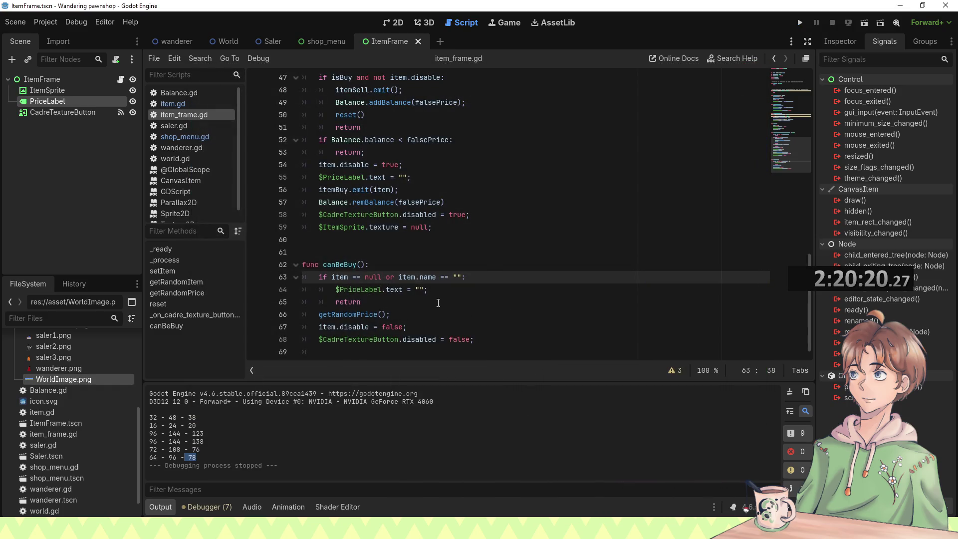
{"action": "left_click", "coordinate": [437, 302]}
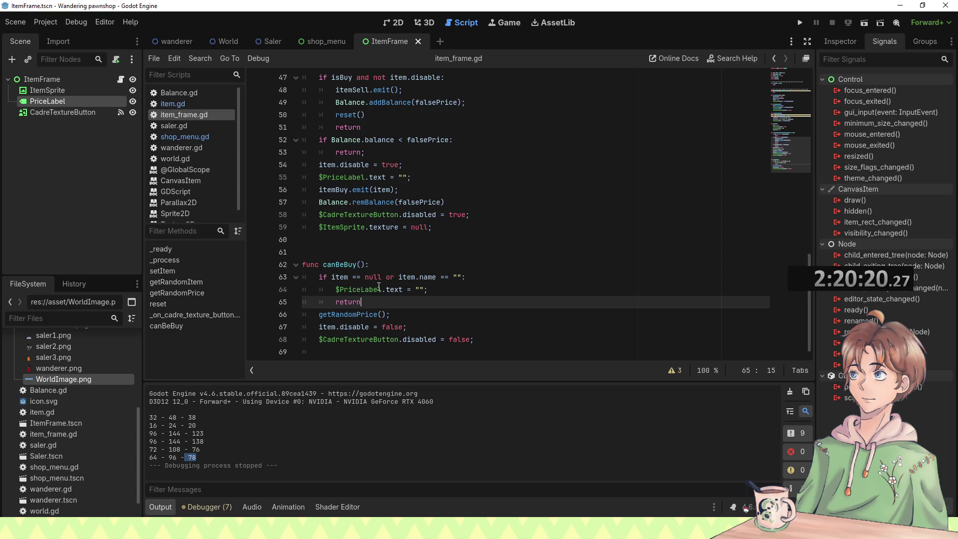
{"action": "left_click", "coordinate": [385, 278]}
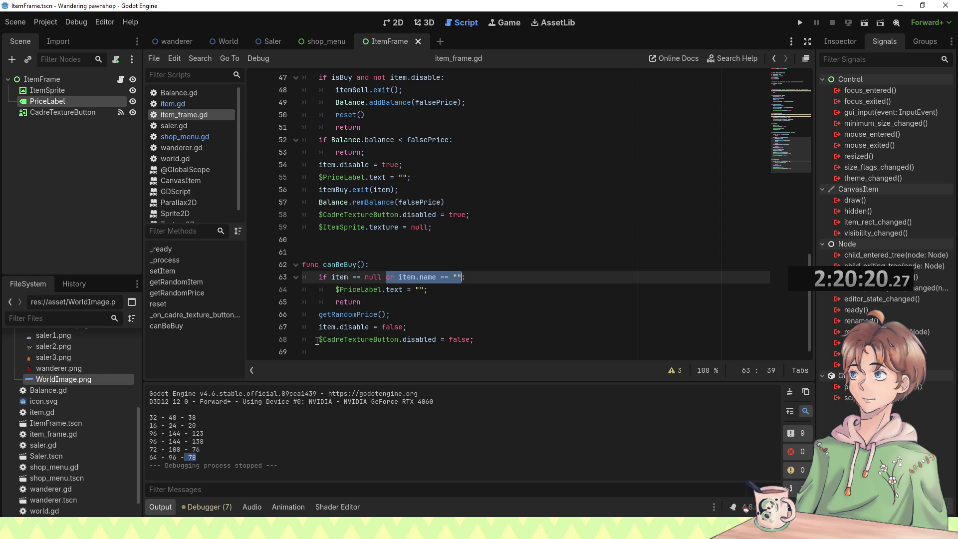
{"action": "left_click", "coordinate": [425, 324]}
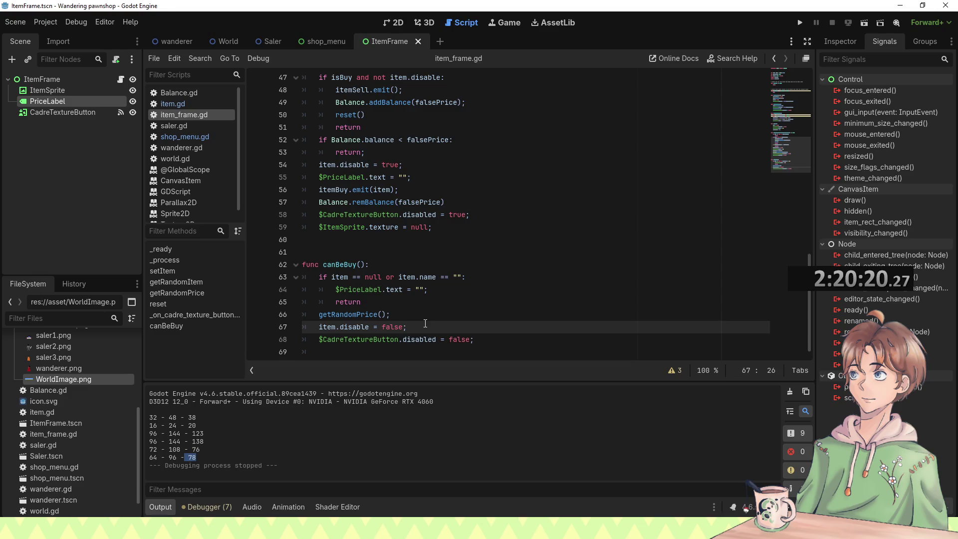
{"action": "scroll", "coordinate": [425, 324], "scroll_direction": "up", "scroll_amount": 15}
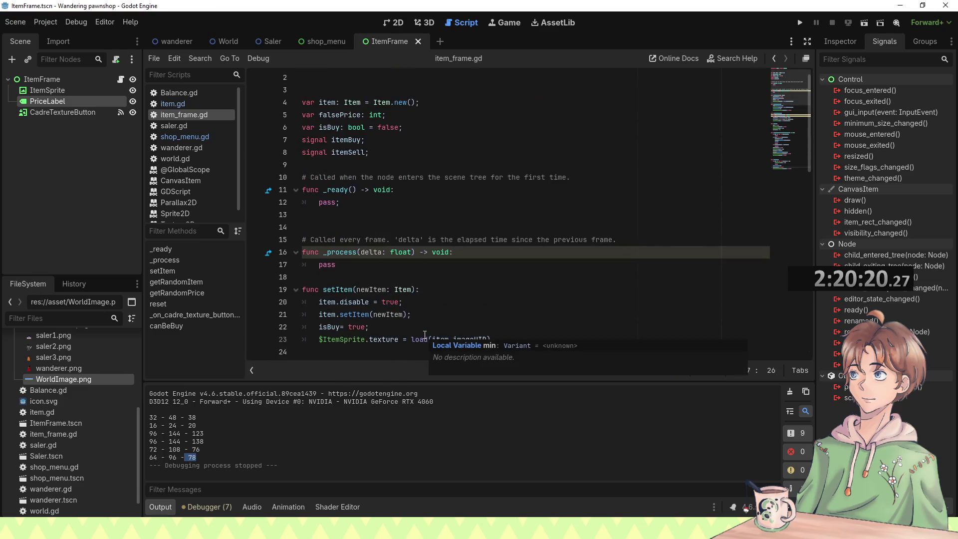
{"action": "scroll", "coordinate": [426, 322], "scroll_direction": "down", "scroll_amount": 15}
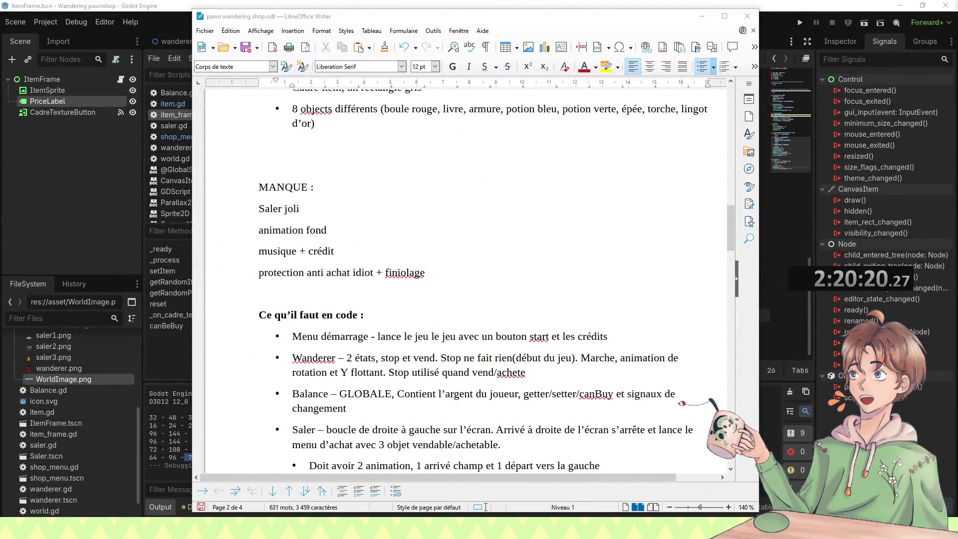
Step: Select the 'protection anti achat idiot' item in the MANQUE list of the design document
{"action": "left_click_drag", "start_coordinate": [376, 272], "coordinate": [254, 277]}
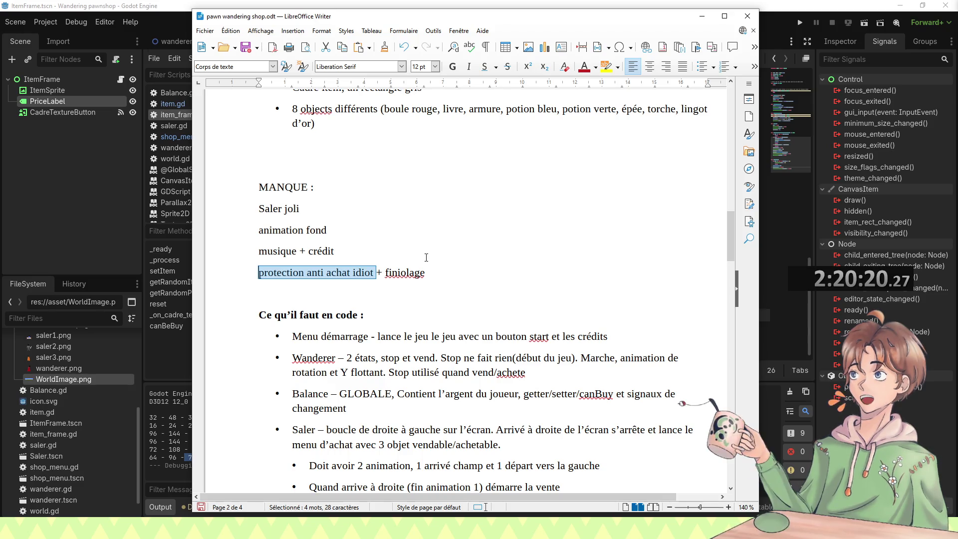
Step: Scroll through page 3 past the music section to the SI LE TEMPS and Idées en plus lists
{"action": "scroll", "coordinate": [426, 257], "scroll_direction": "down", "scroll_amount": 3}
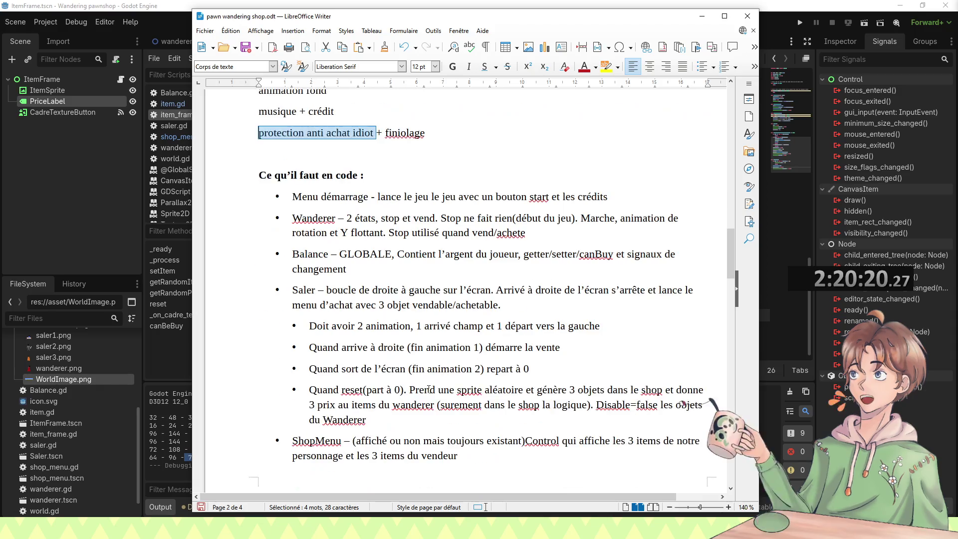
{"action": "scroll", "coordinate": [360, 371], "scroll_direction": "down", "scroll_amount": 3}
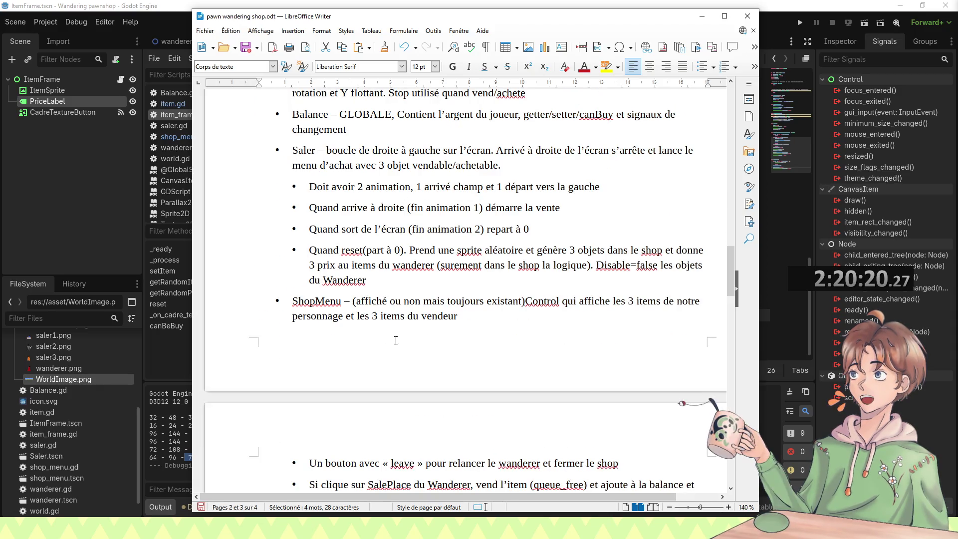
{"action": "scroll", "coordinate": [330, 301], "scroll_direction": "down", "scroll_amount": 3}
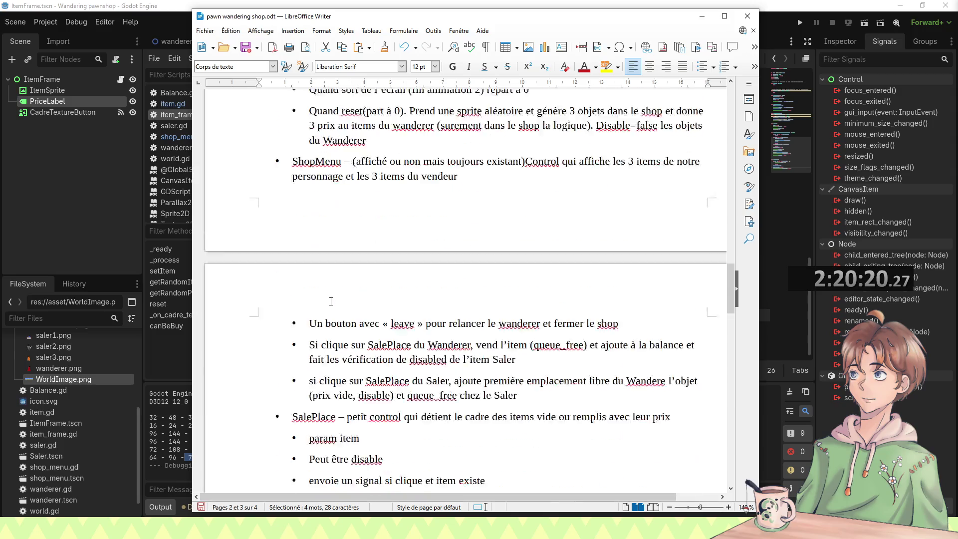
{"action": "scroll", "coordinate": [330, 301], "scroll_direction": "down", "scroll_amount": 3}
{"action": "scroll", "coordinate": [381, 267], "scroll_direction": "down", "scroll_amount": 3}
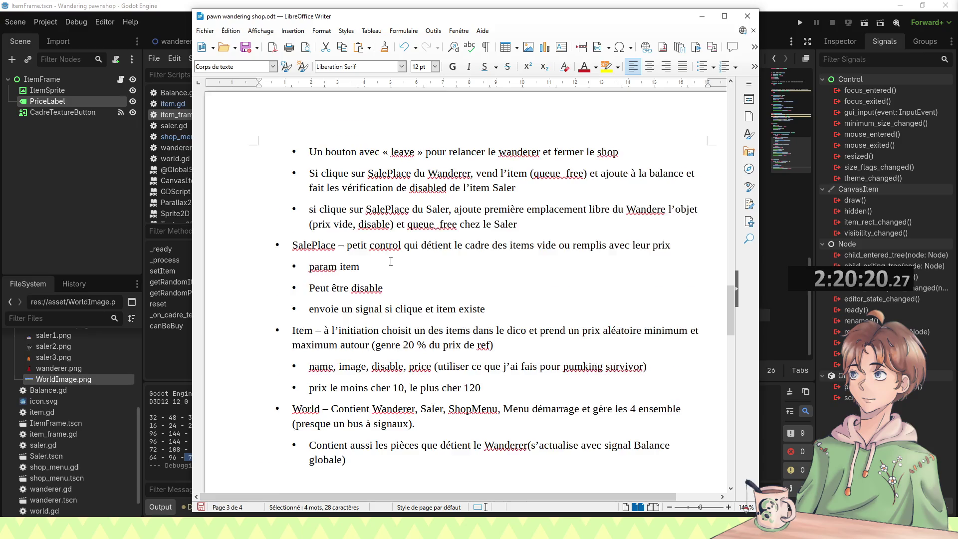
{"action": "scroll", "coordinate": [391, 262], "scroll_direction": "down", "scroll_amount": 1}
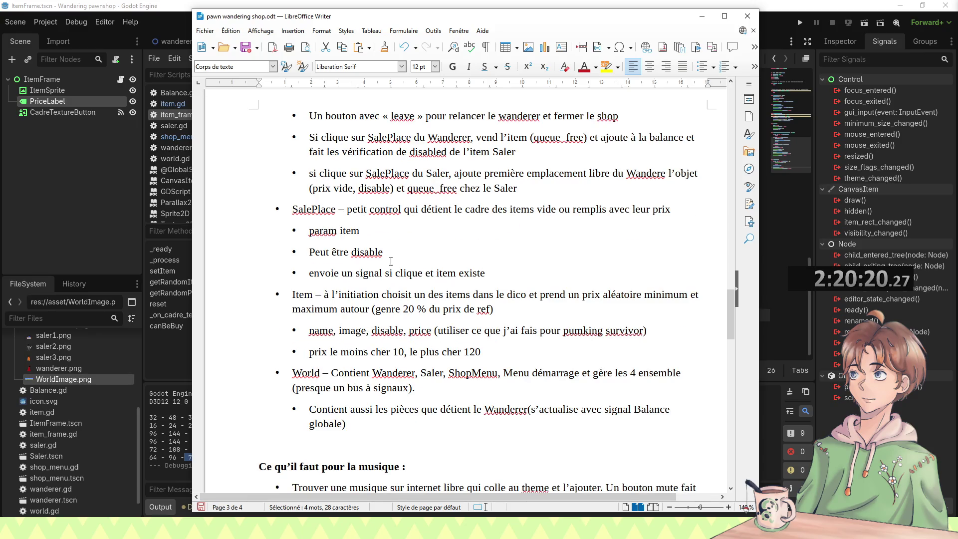
{"action": "scroll", "coordinate": [391, 262], "scroll_direction": "down", "scroll_amount": 2}
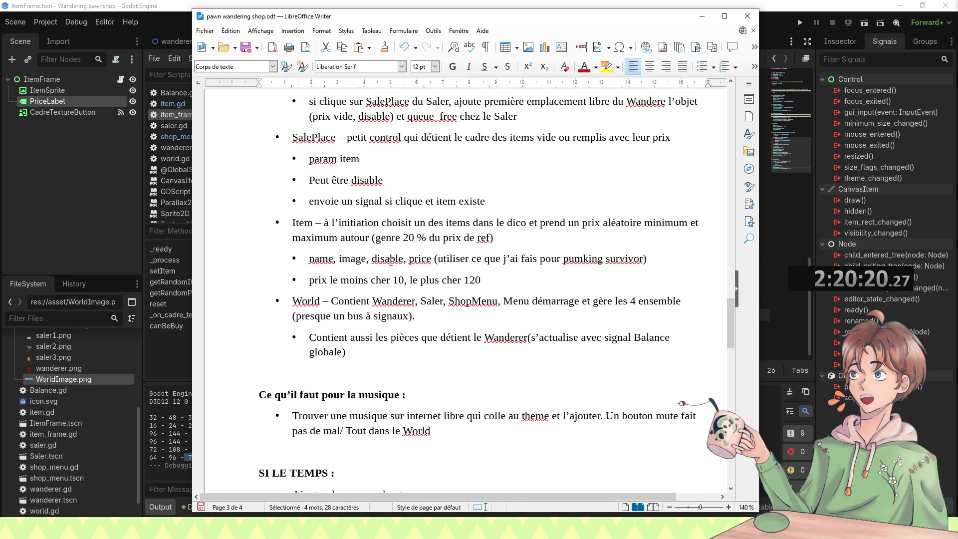
{"action": "scroll", "coordinate": [391, 261], "scroll_direction": "down", "scroll_amount": 1}
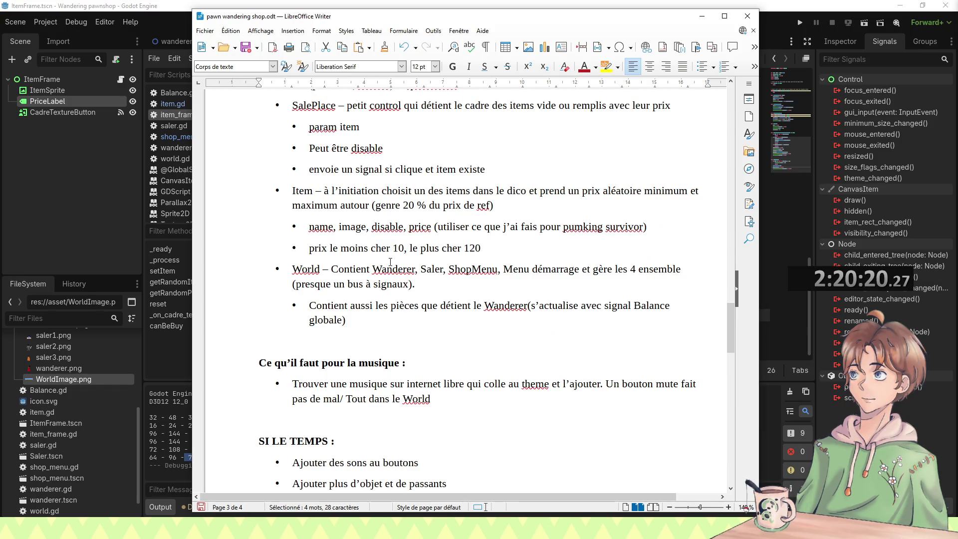
{"action": "scroll", "coordinate": [391, 261], "scroll_direction": "down", "scroll_amount": 3}
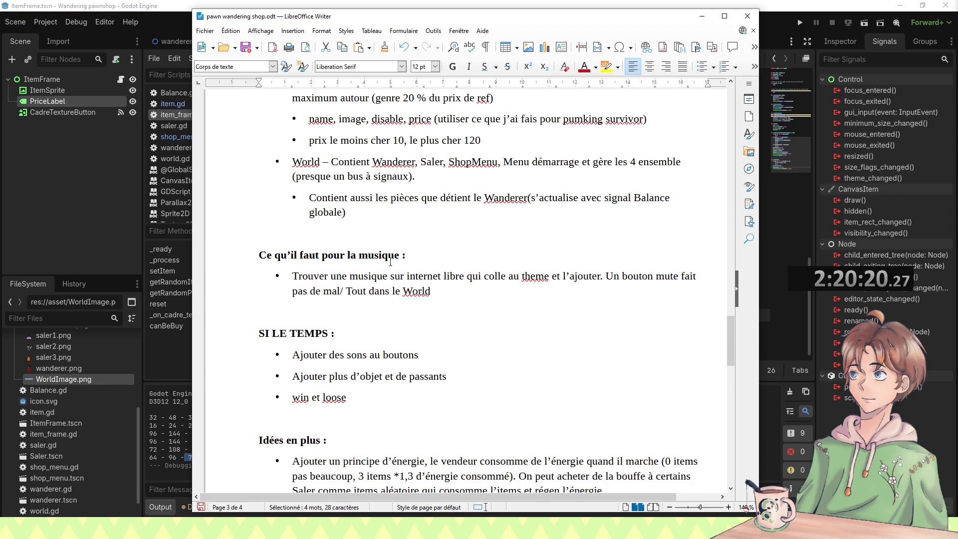
{"action": "scroll", "coordinate": [390, 261], "scroll_direction": "down", "scroll_amount": 2}
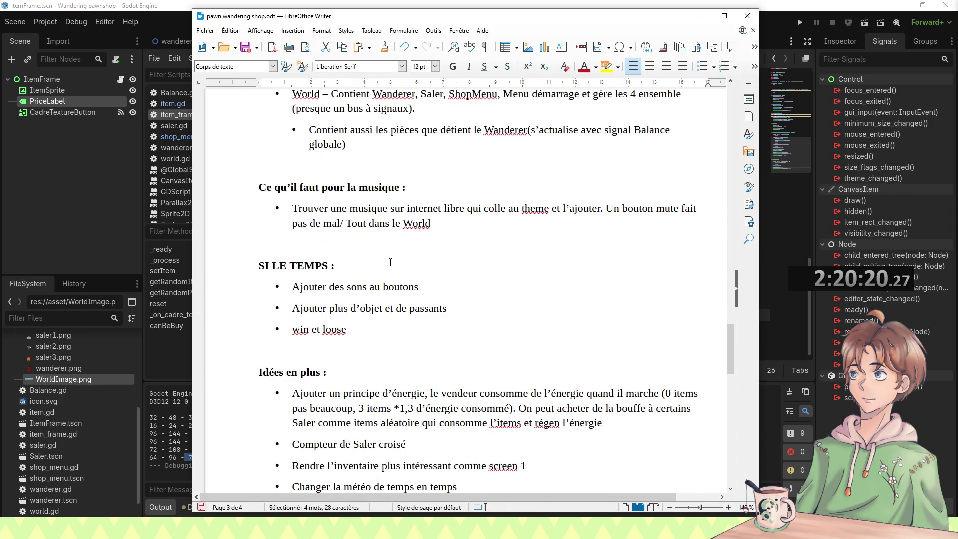